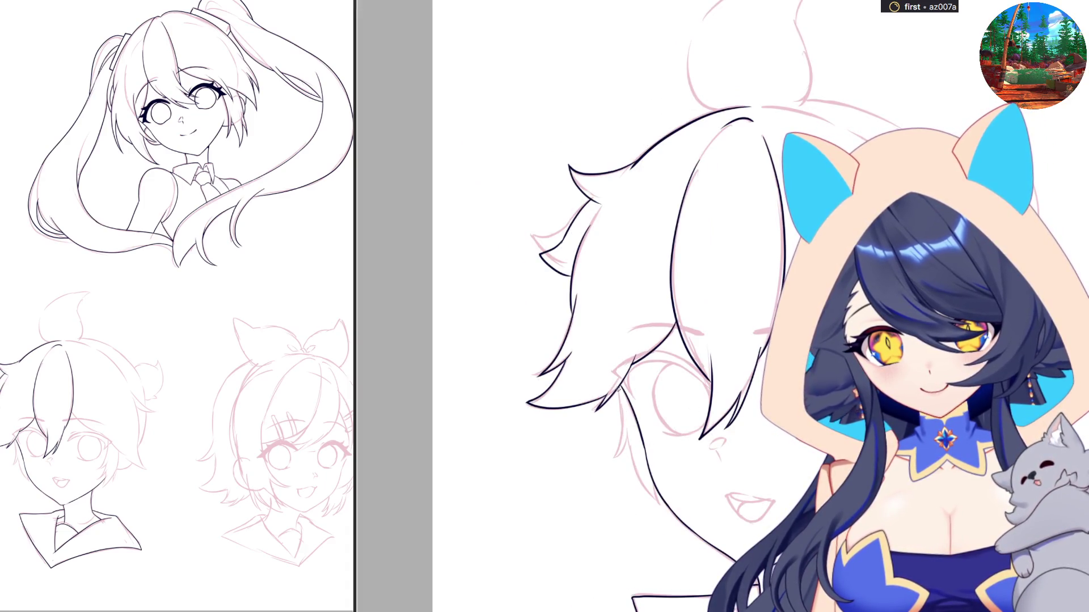
Ink a short black stroke along the boy's neck line
drag(622, 434, 612, 455)
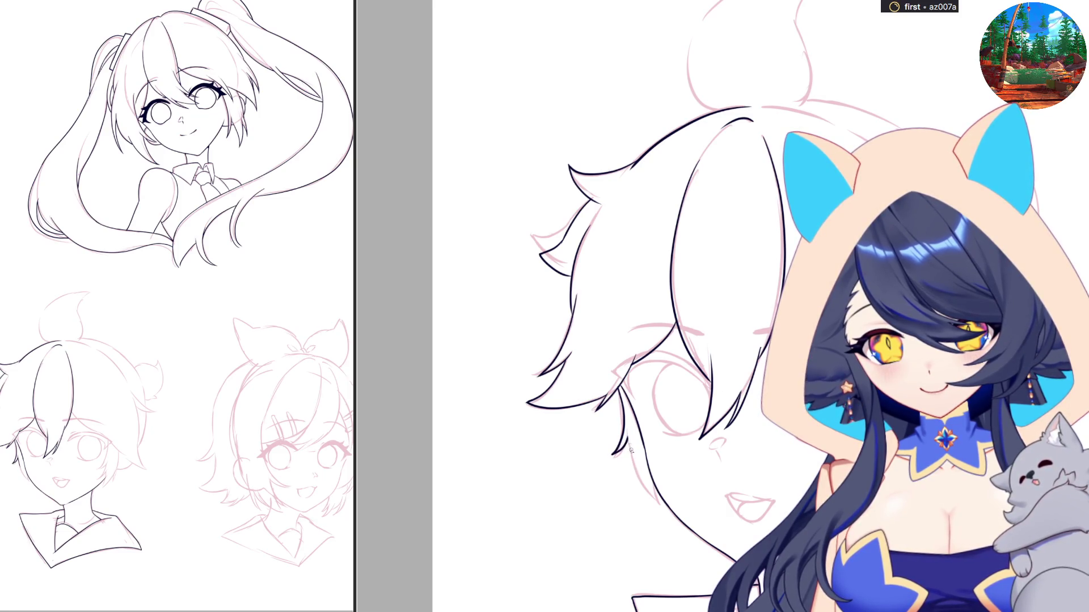
Ink the boy's jaw-to-collar neck line and a hair-strand tip in black, then mirror the view
drag(636, 477, 656, 503)
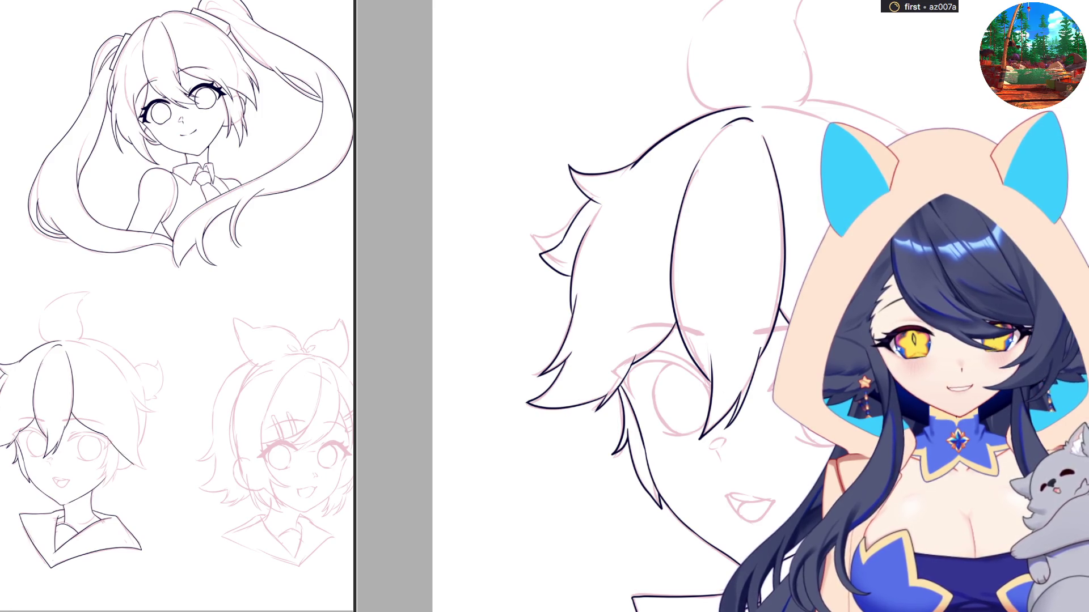
drag(132, 440, 146, 470)
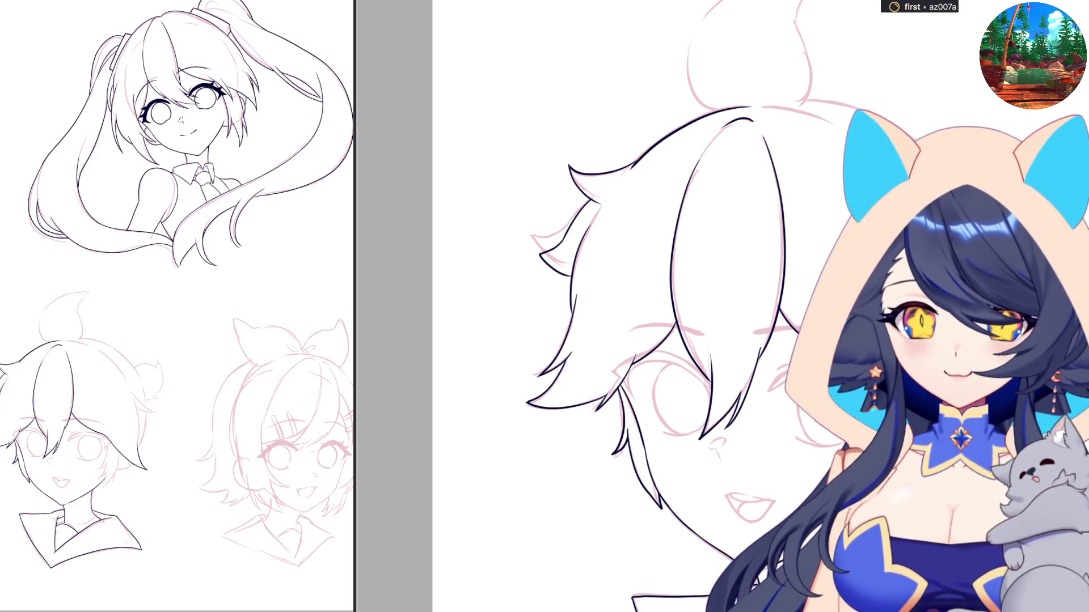
key(h)
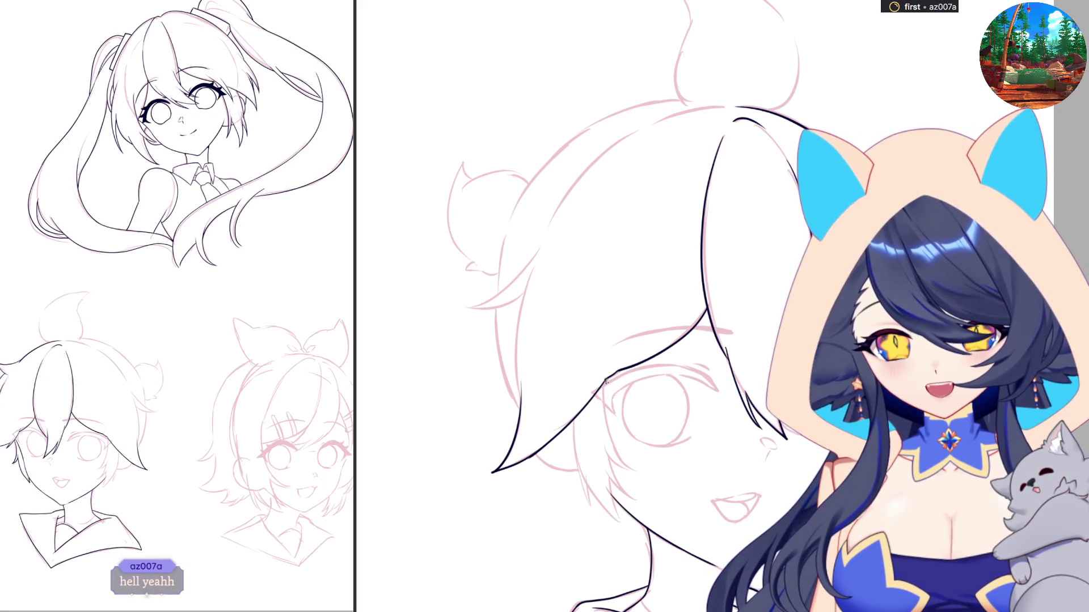
Ink the bang strands beside the boy's eye, redrawing strokes after undos
drag(605, 381, 624, 457)
key(ctrl+z)
drag(605, 379, 634, 474)
key(ctrl+z)
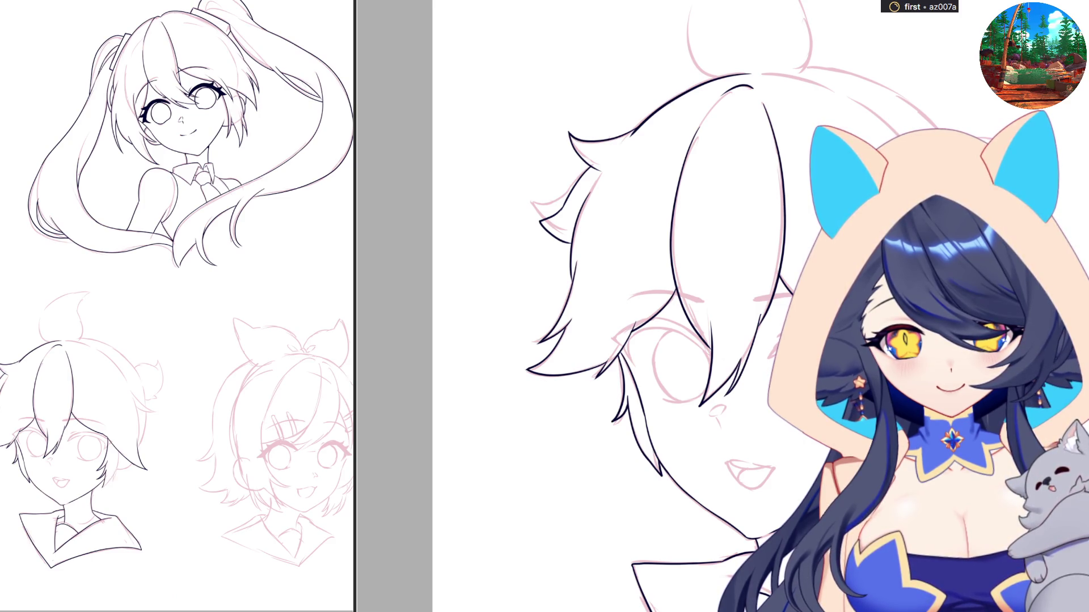
key(h)
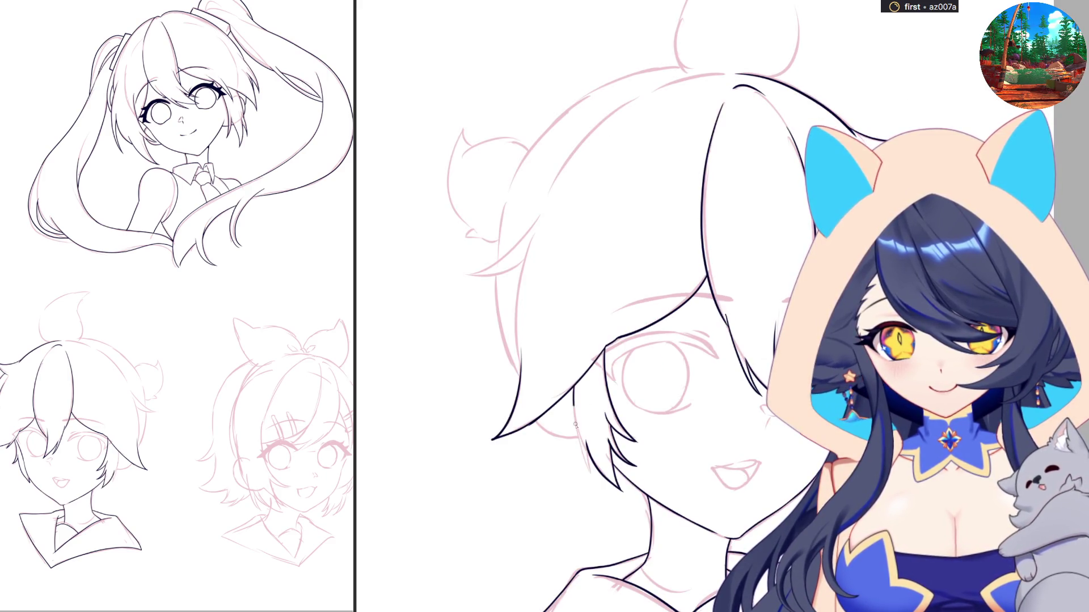
drag(575, 424, 584, 459)
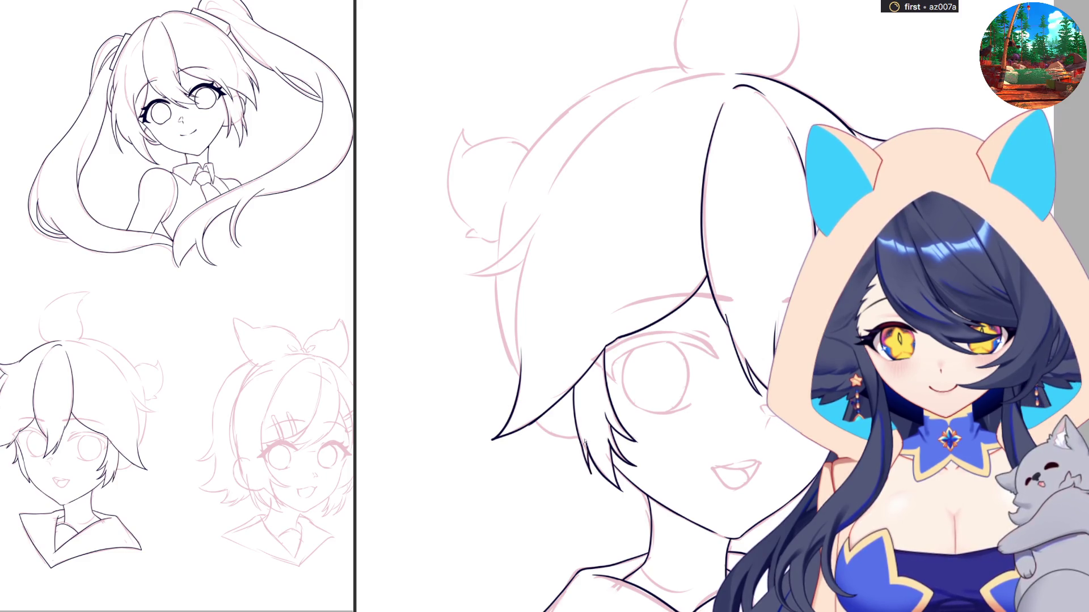
key(ctrl+z)
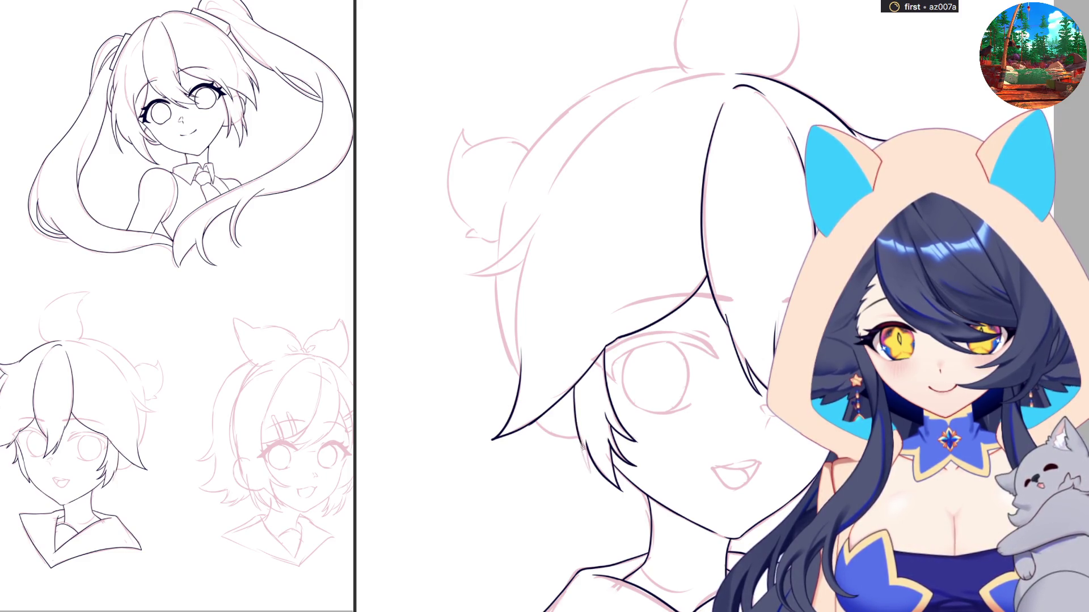
drag(587, 466, 595, 486)
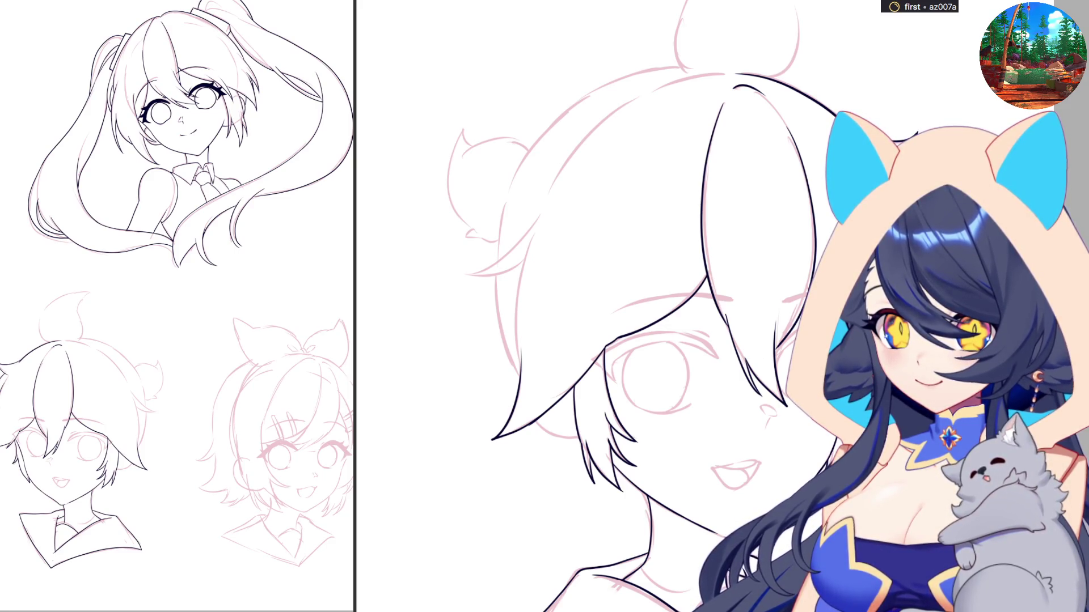
Check the drawing mirrored and extend the top outline of the head rightward
key(h)
key(h)
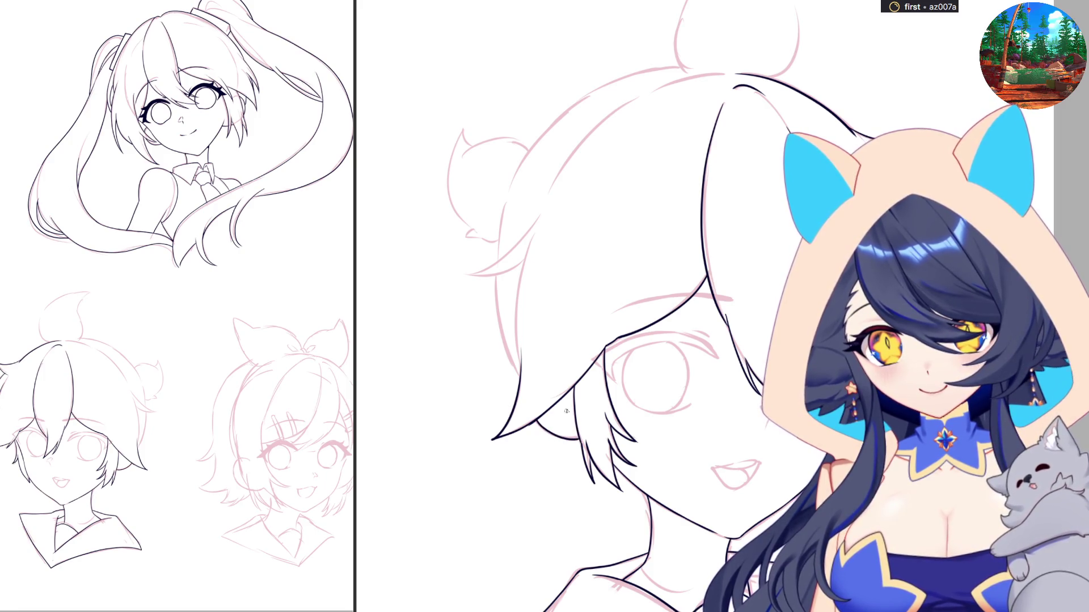
key(h)
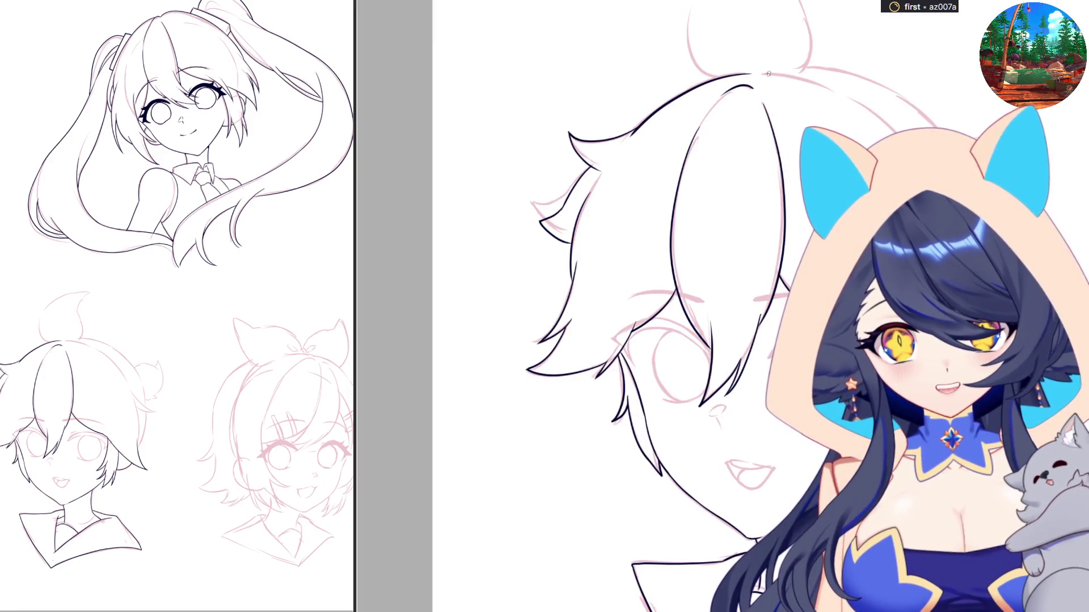
mouse_move(772, 75)
mouse_down()
mouse_move(811, 79)
mouse_move(902, 132)
mouse_up()
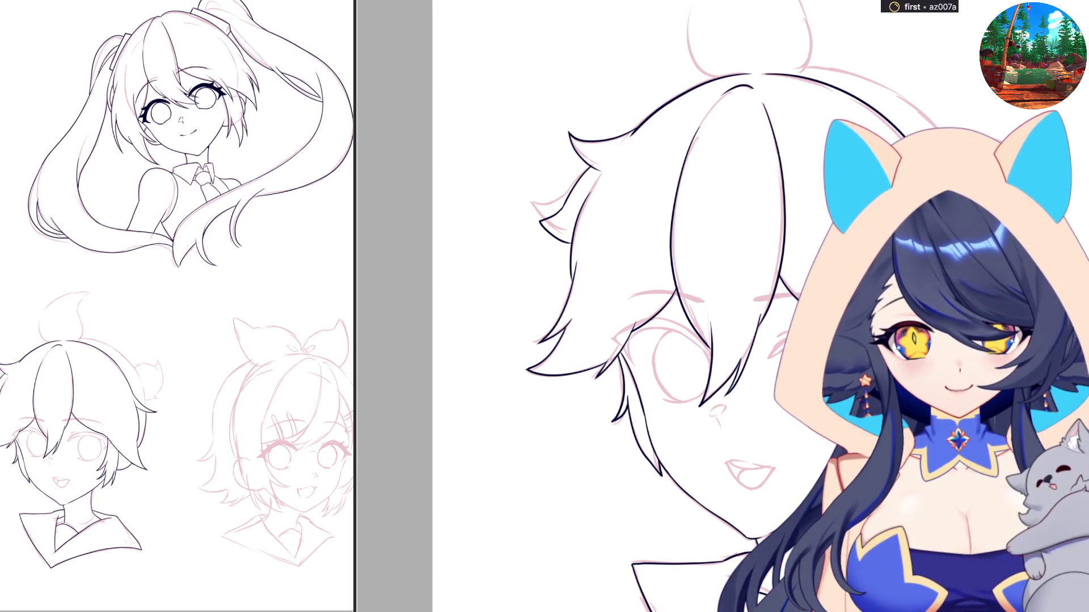
scroll(675, 306, up, 2)
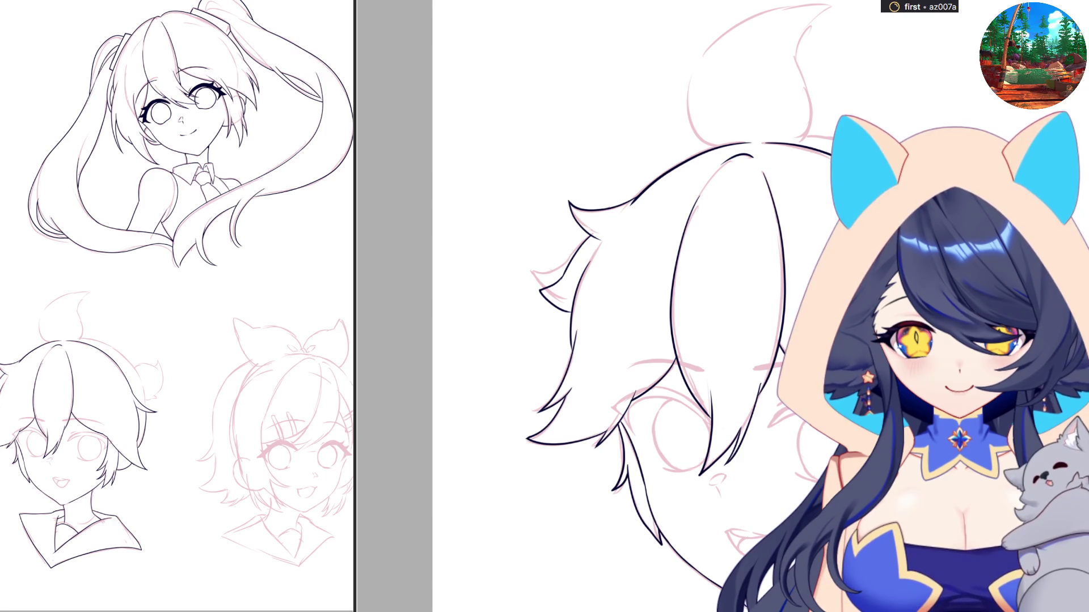
Trace the curled tuft's arc across the top of the boy's head, retrying strokes with undo
scroll(675, 341, up, 3)
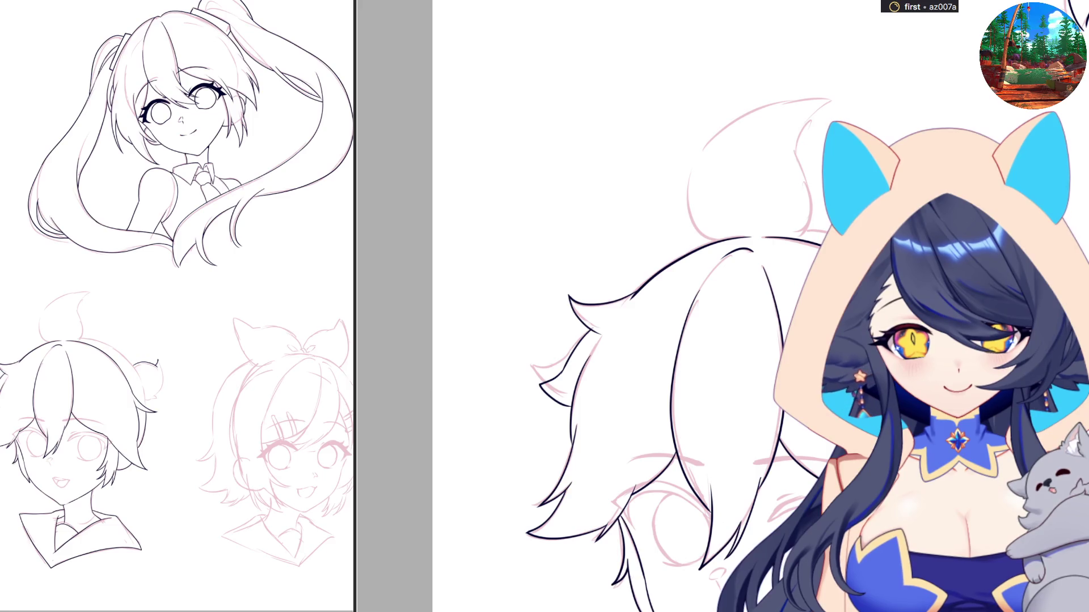
scroll(624, 306, right, 3)
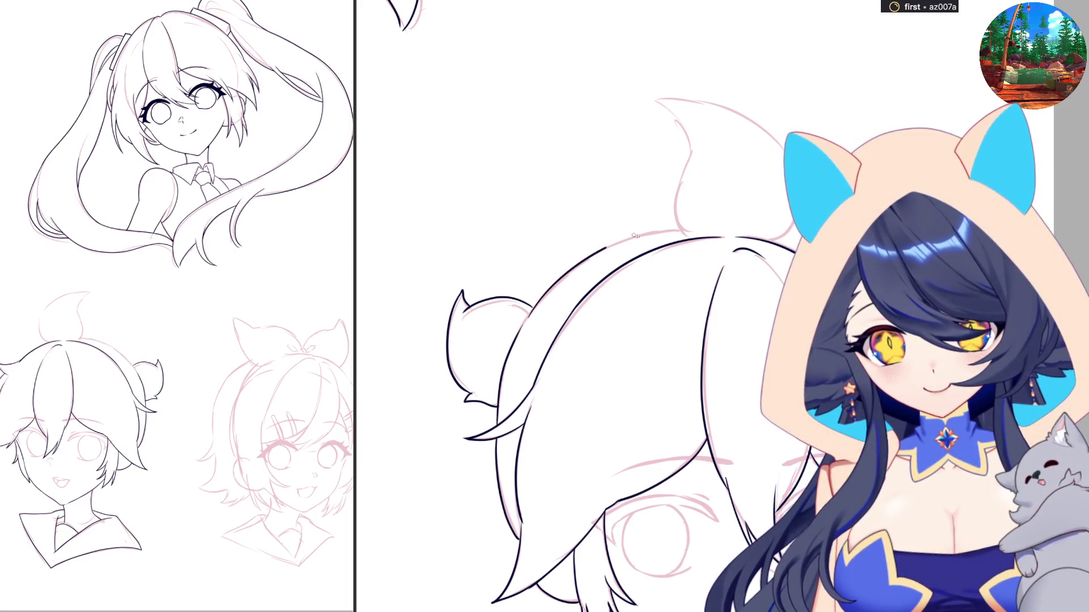
mouse_move(529, 318)
mouse_down()
mouse_move(730, 205)
mouse_move(780, 97)
mouse_up()
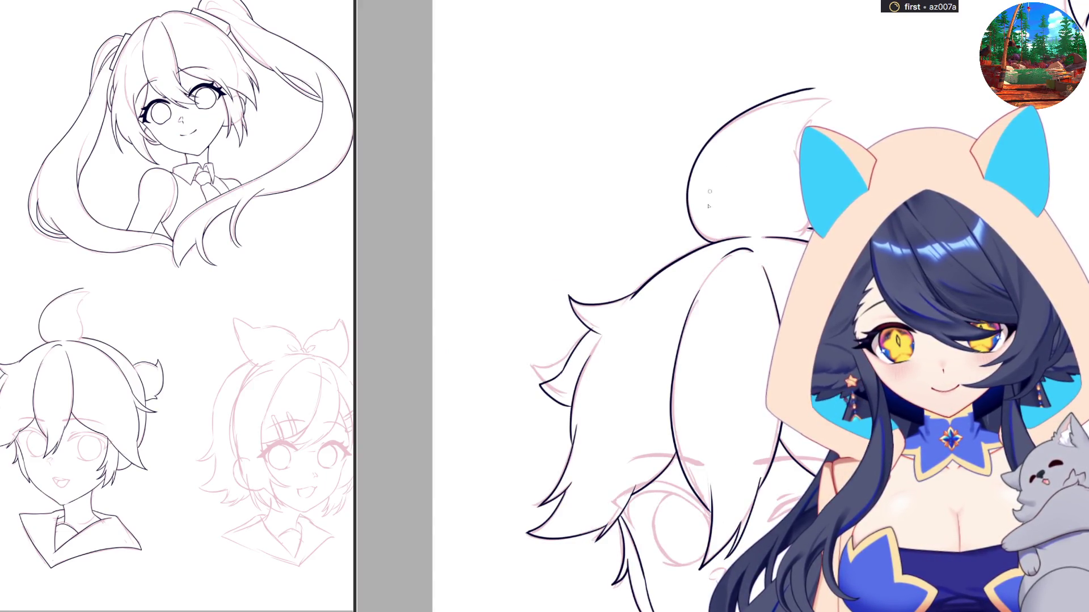
key(ctrl+z)
key(ctrl+z)
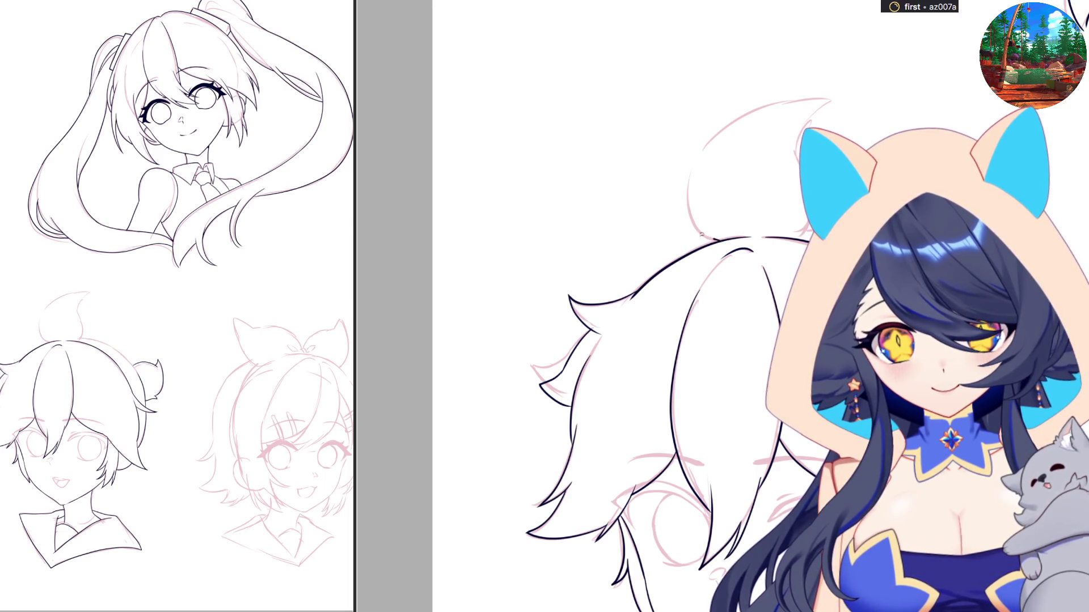
drag(714, 241, 811, 112)
key(ctrl+z)
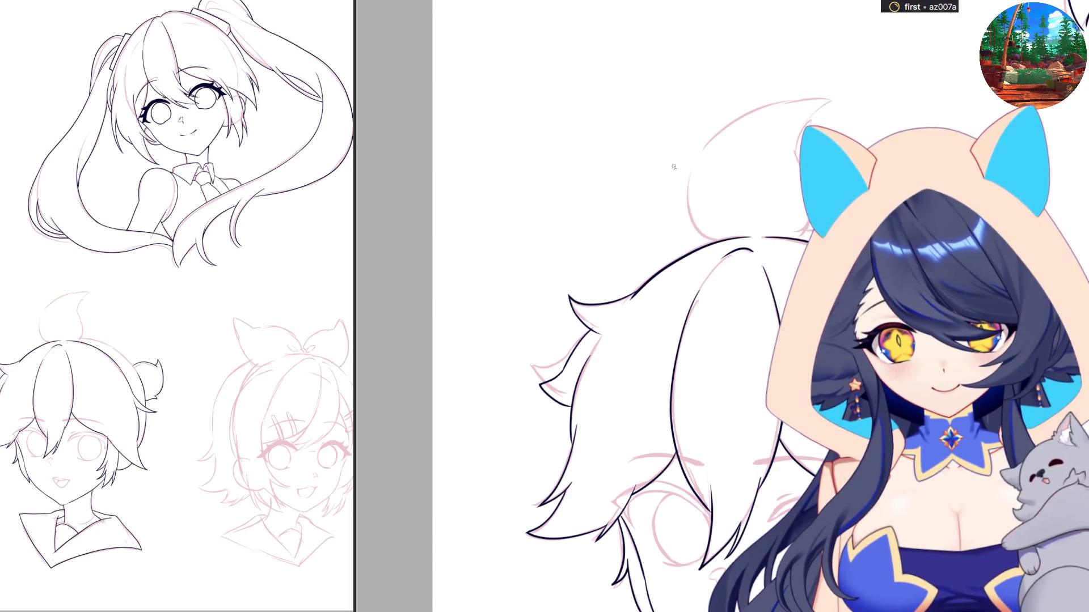
drag(697, 231, 845, 103)
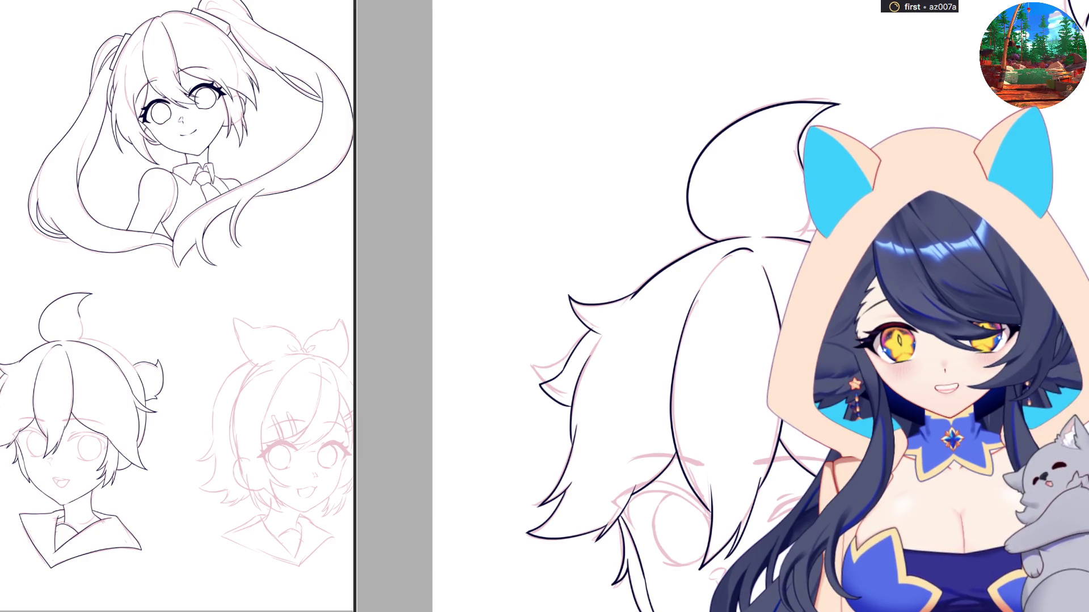
key(m)
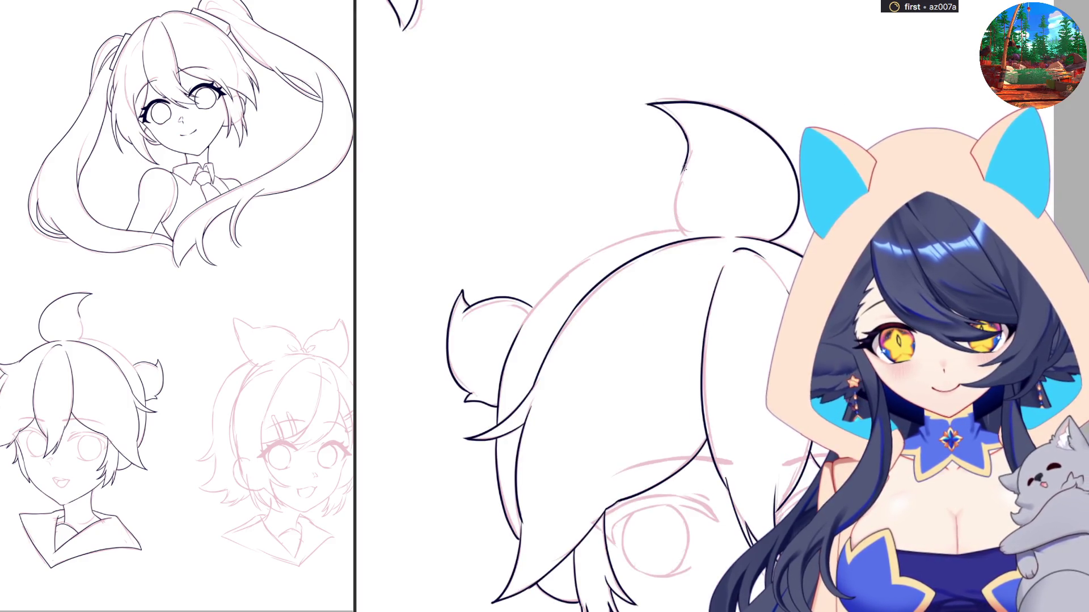
Unflip, scroll, rotate and reset the canvas view to frame the boy's eye area
key(m)
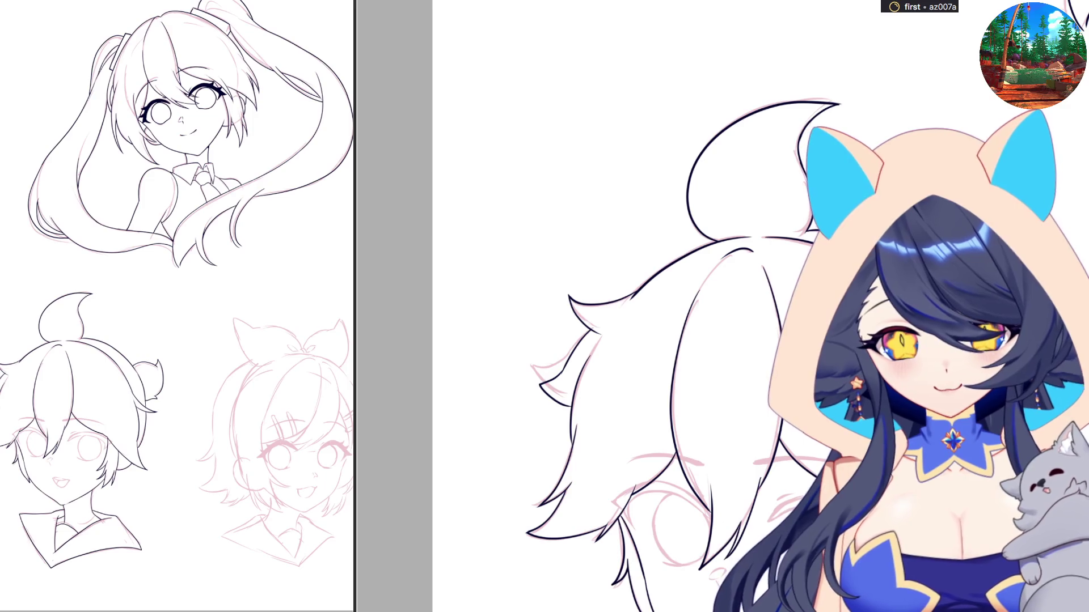
scroll(680, 306, down, 5)
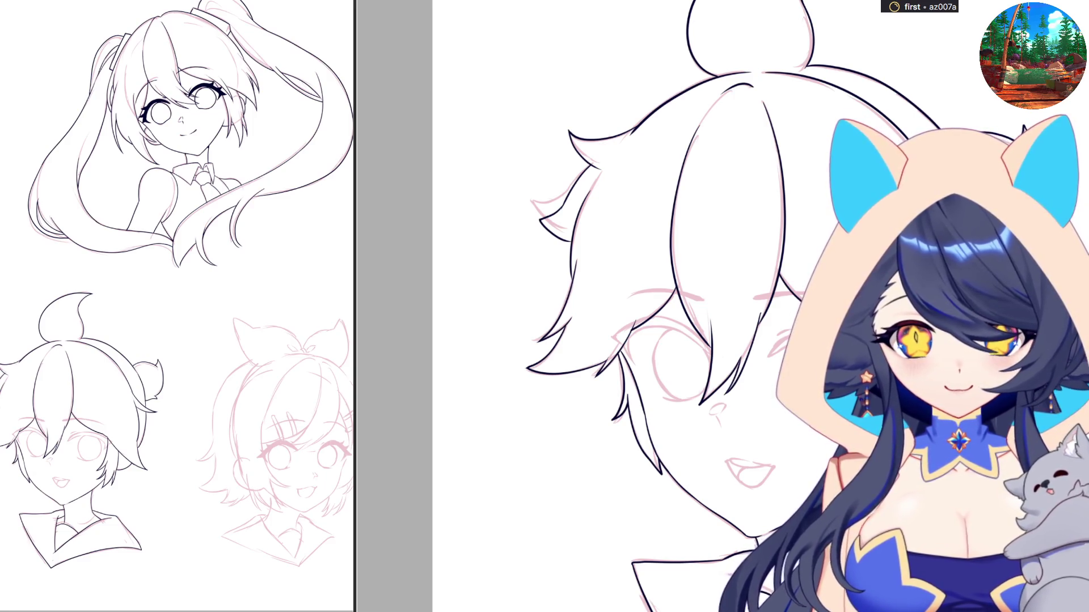
scroll(653, 306, up, 3)
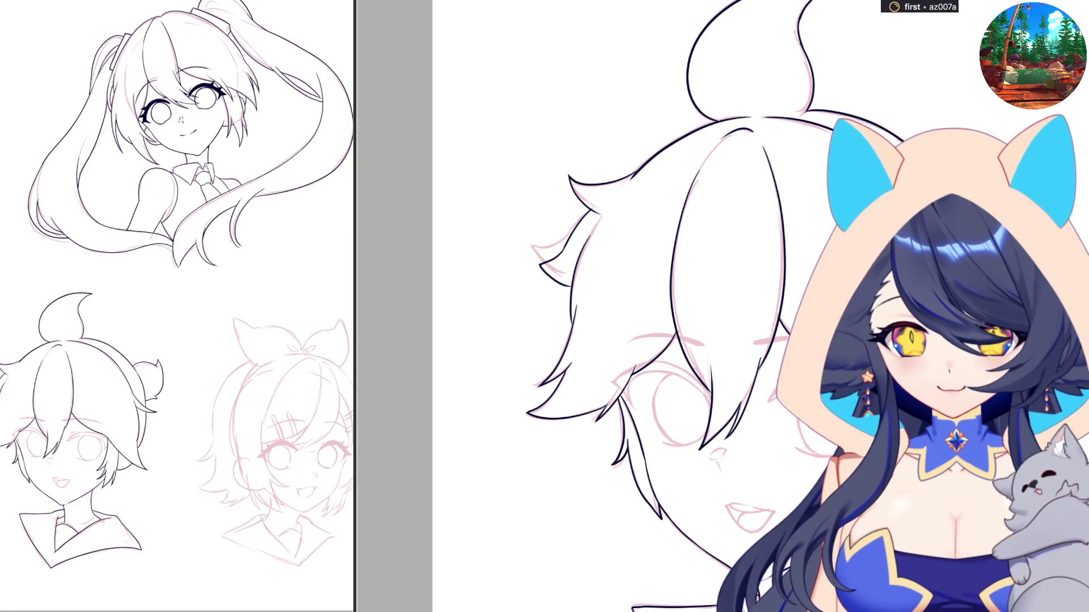
scroll(652, 307, down, 3)
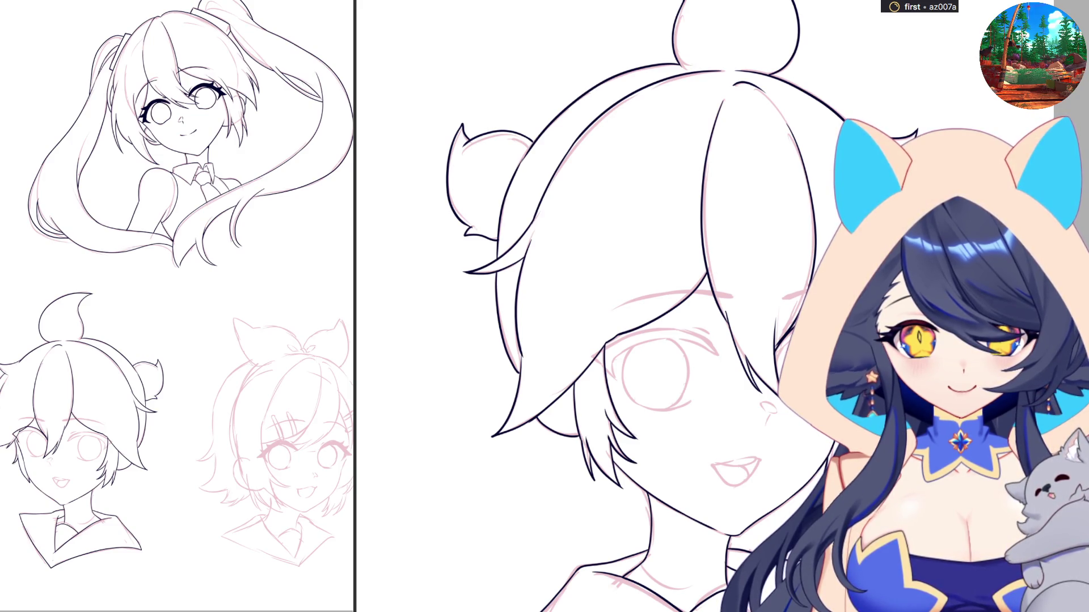
key(minus)
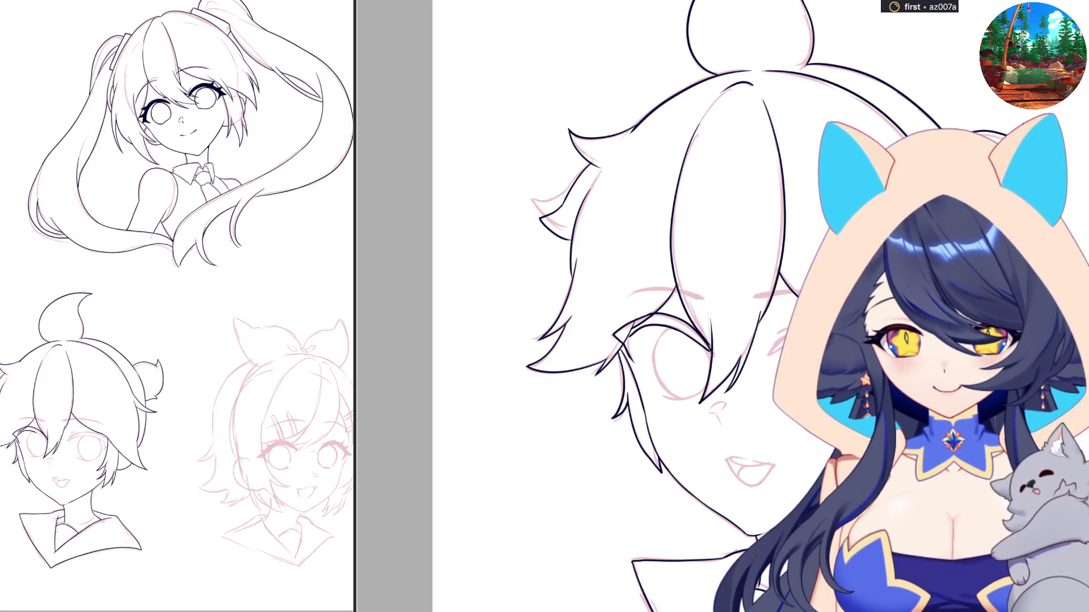
key(ctrl+0)
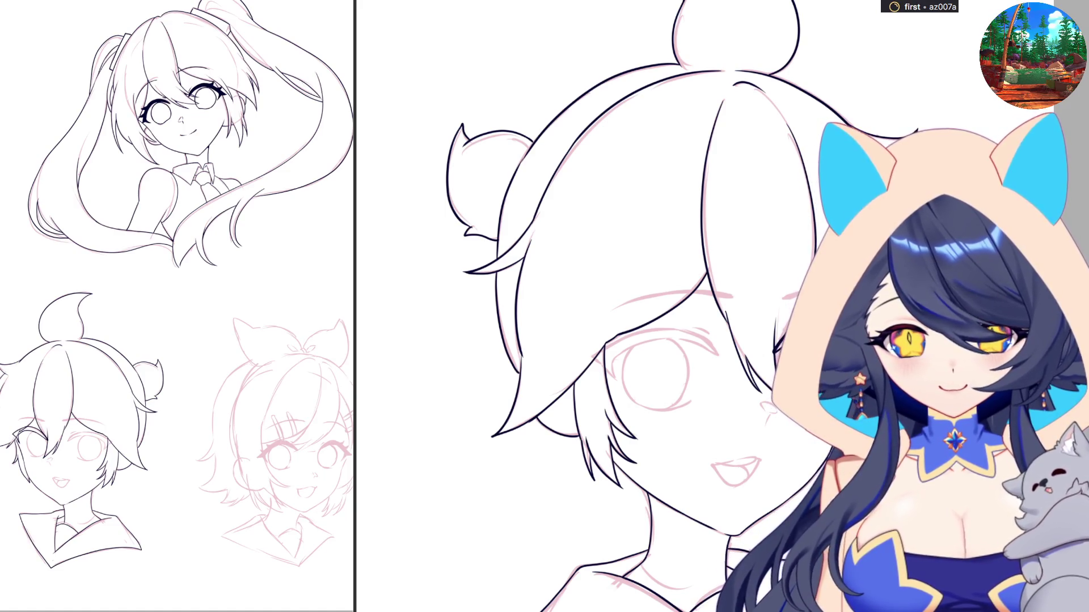
scroll(624, 307, up, 1)
scroll(624, 306, left, 3)
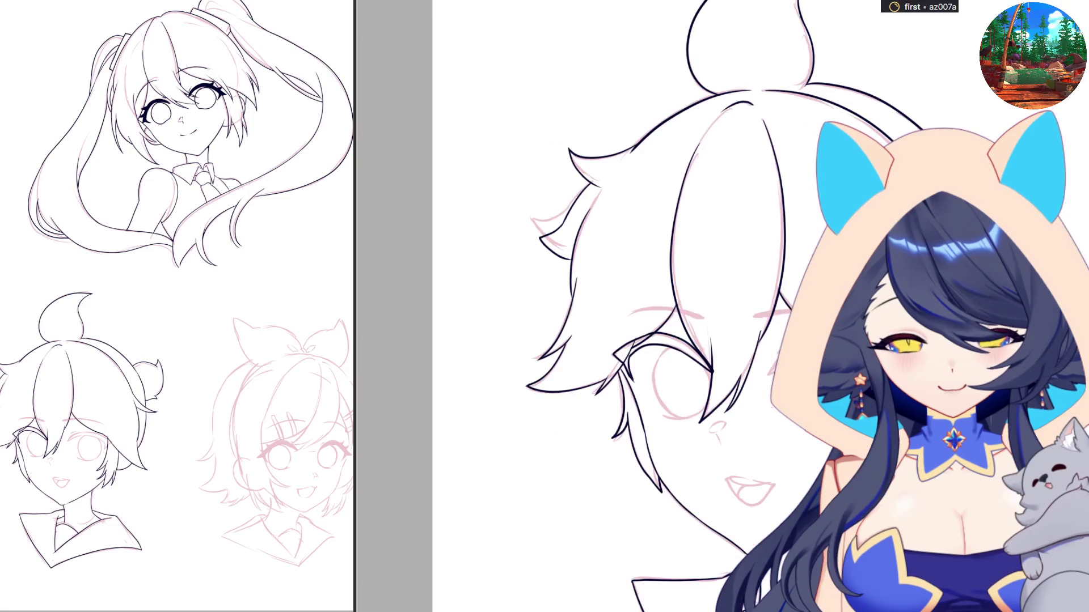
scroll(624, 306, up, 2)
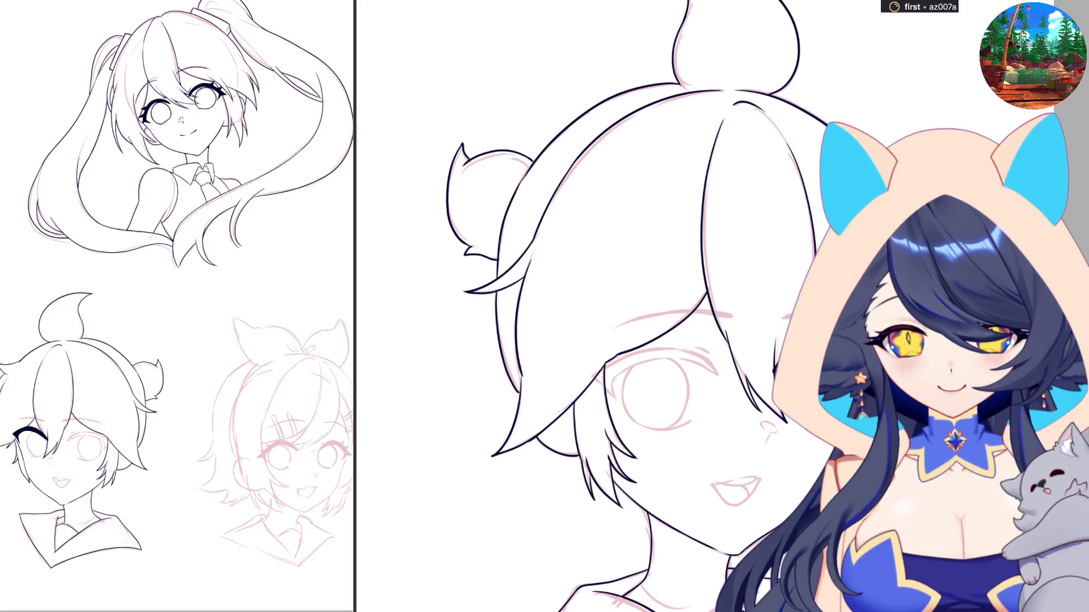
Mirror the view and ink the upper lid line of the boy's open eye
scroll(624, 306, left, 3)
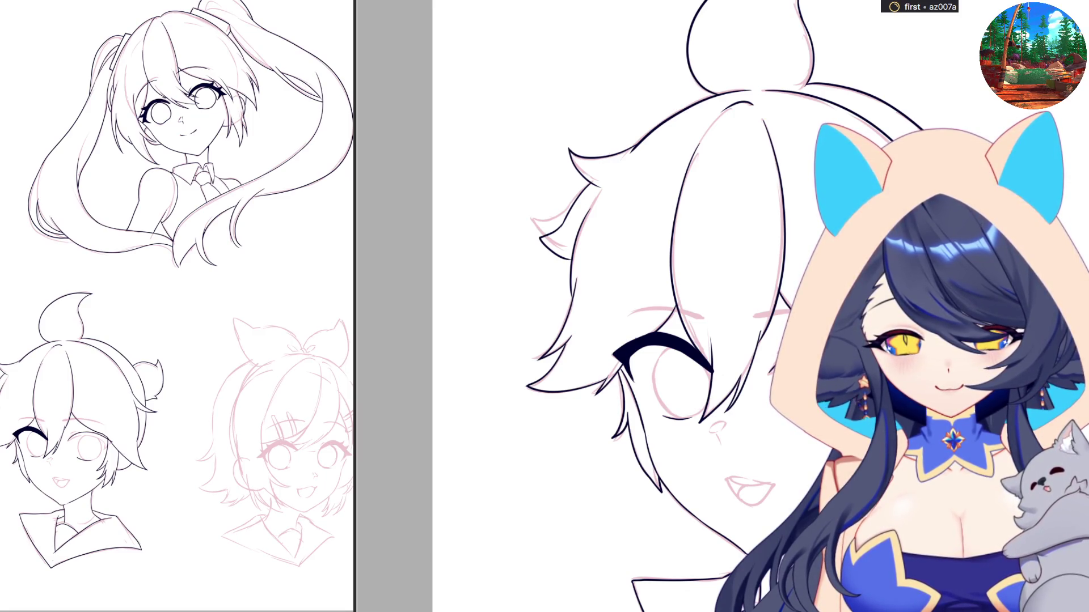
scroll(654, 361, down, 2)
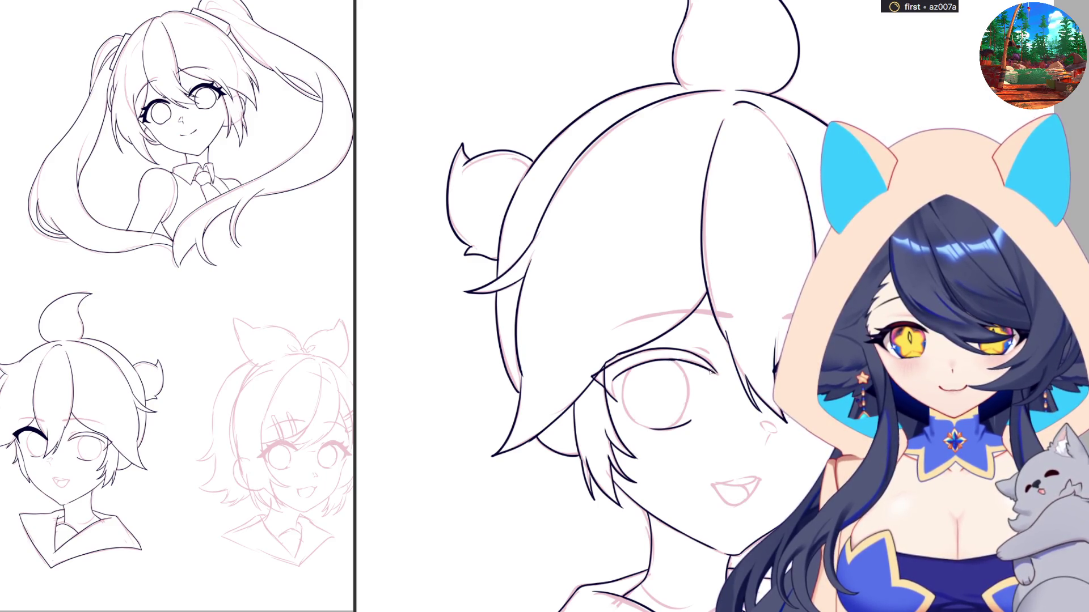
key(m)
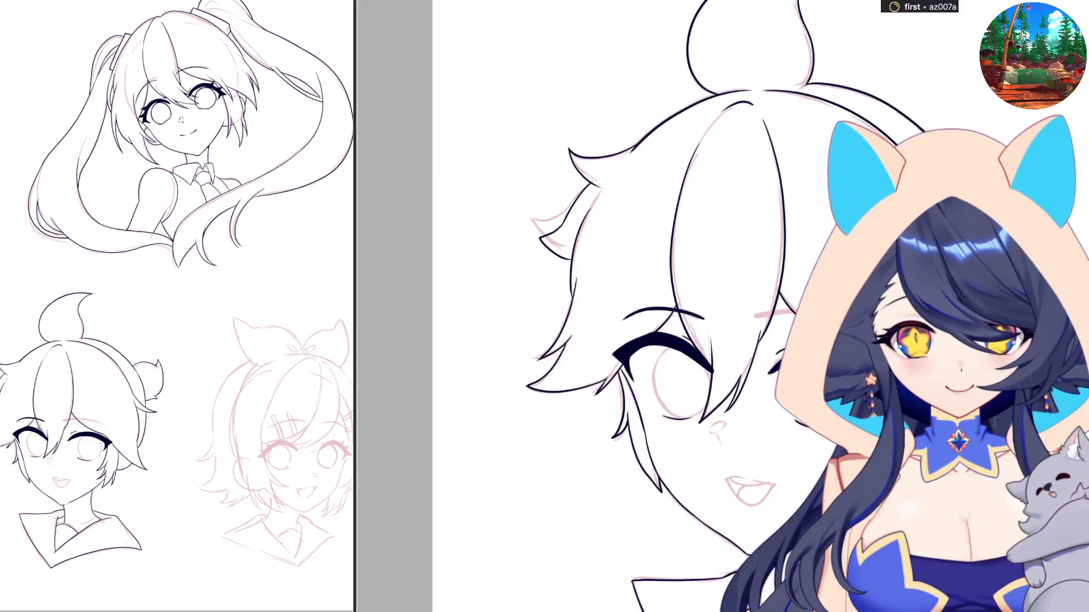
drag(757, 317, 788, 312)
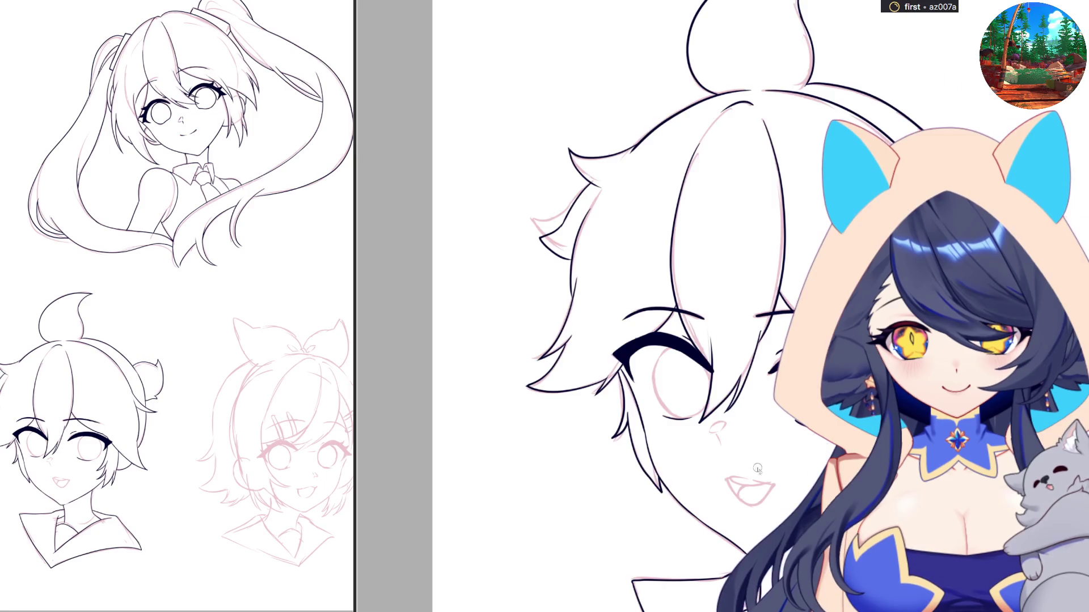
Bucket-fill both of the ponytail girl's eyes with black
scroll(757, 468, down, 5)
scroll(804, 51, up, 5)
scroll(804, 51, up, 3)
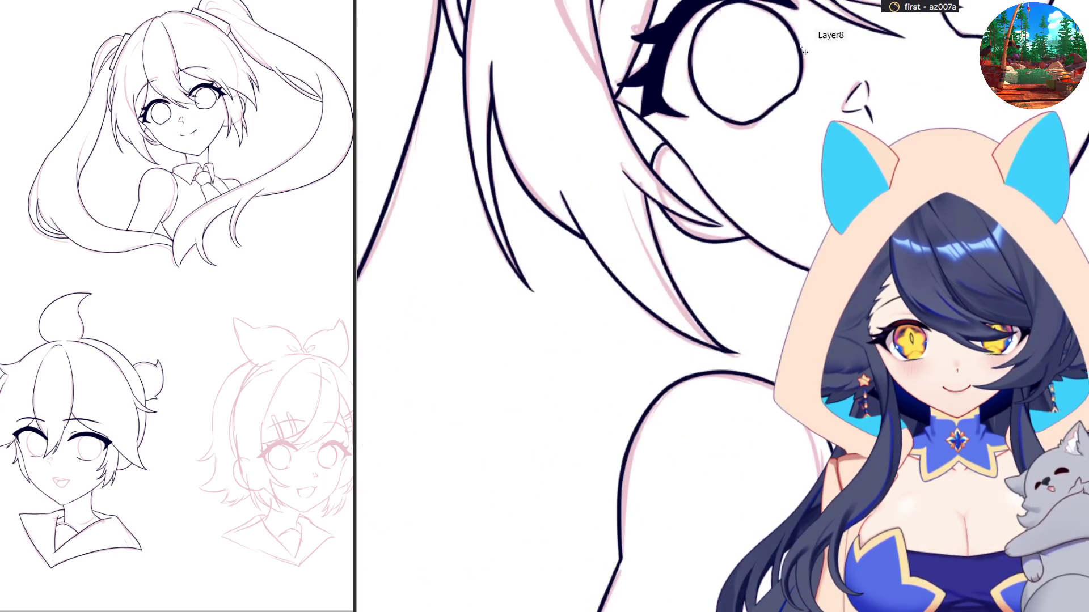
scroll(839, 114, down, 2)
click(812, 133)
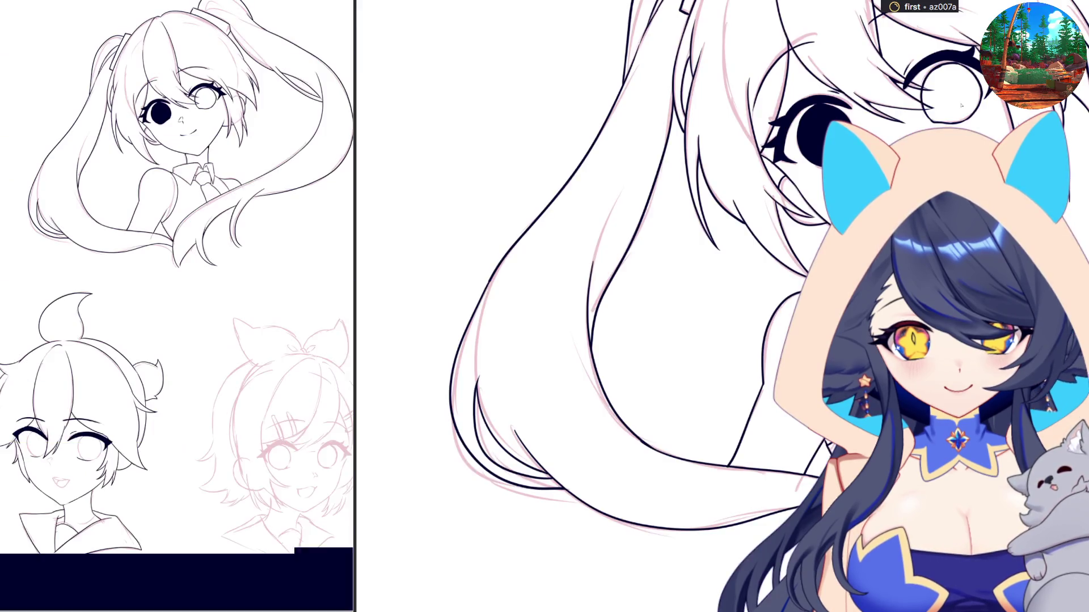
click(961, 105)
Paint the boy's eye solid black
scroll(961, 105, down, 3)
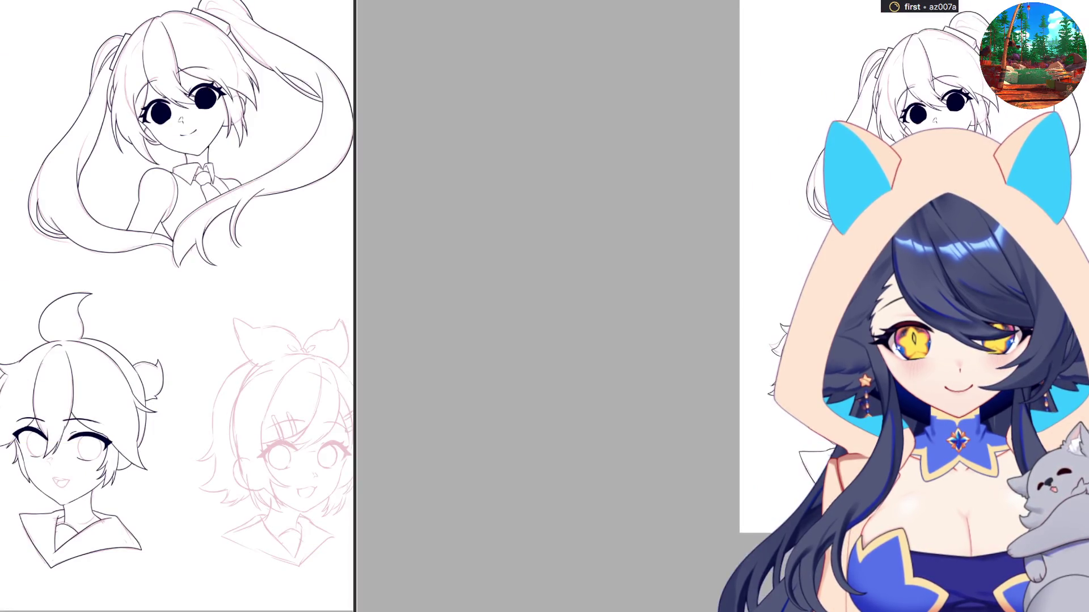
scroll(737, 255, up, 3)
scroll(778, 449, up, 2)
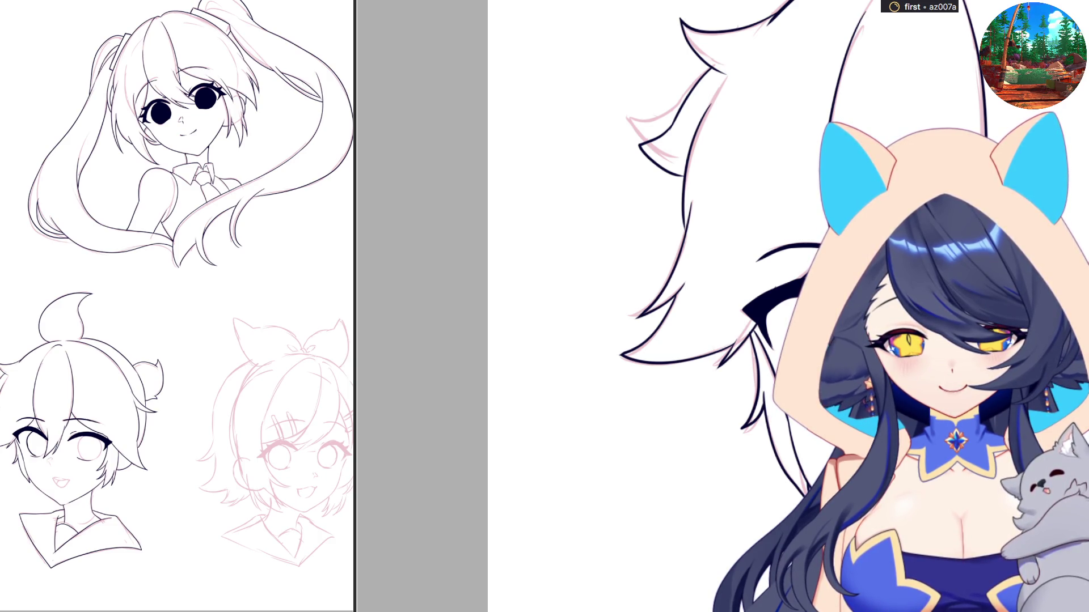
drag(42, 448, 33, 444)
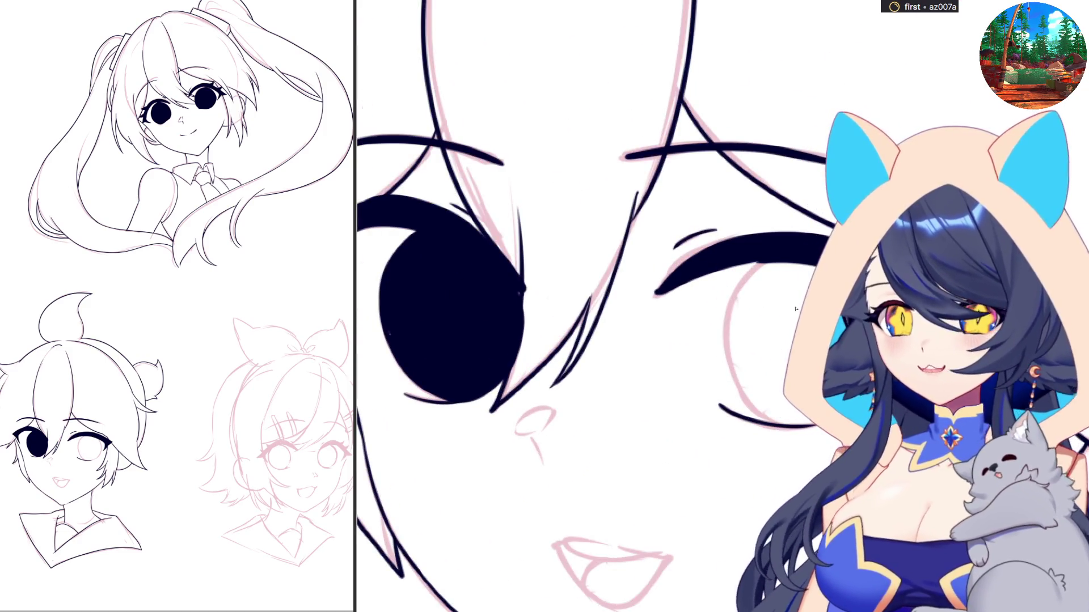
Draw the outline of the boy's other eye from the upper lid down, redoing it until rounder
drag(768, 260, 756, 409)
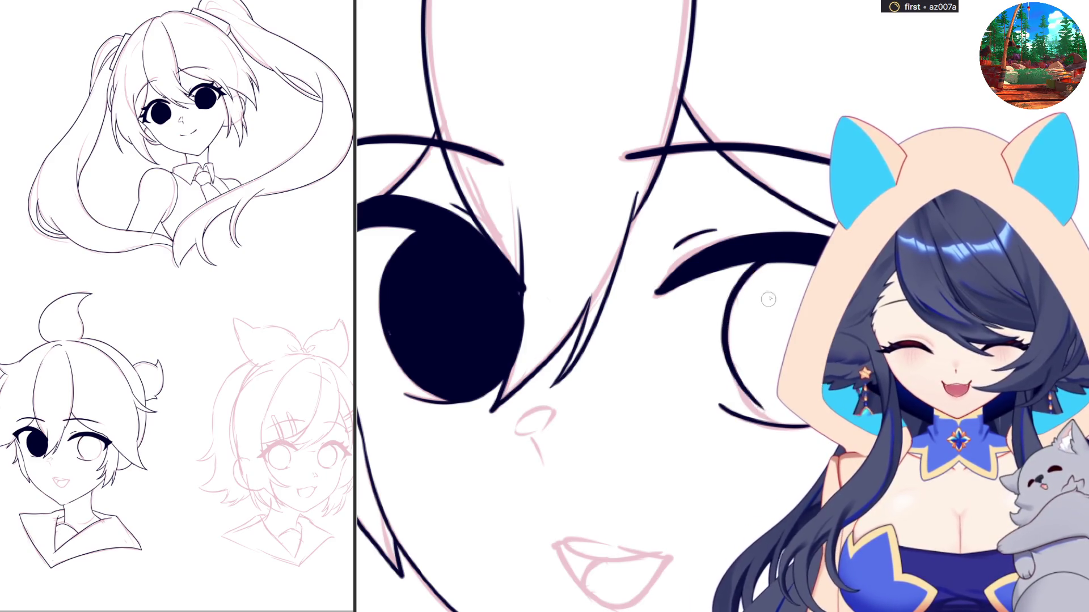
key(ctrl+z)
drag(752, 264, 752, 410)
key(ctrl+z)
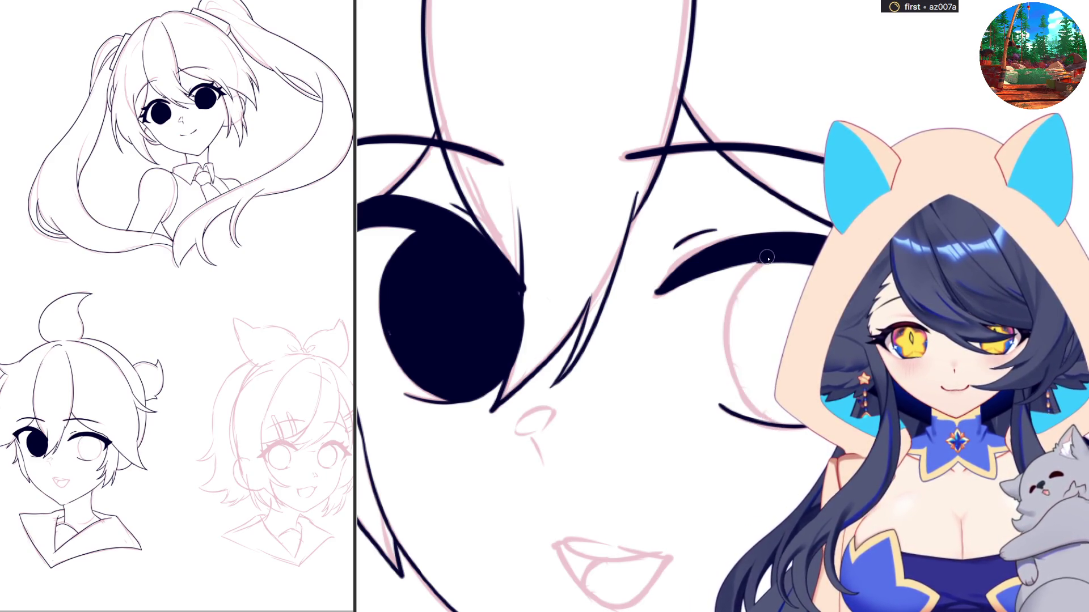
drag(767, 256, 777, 424)
key(ctrl+z)
drag(774, 257, 753, 398)
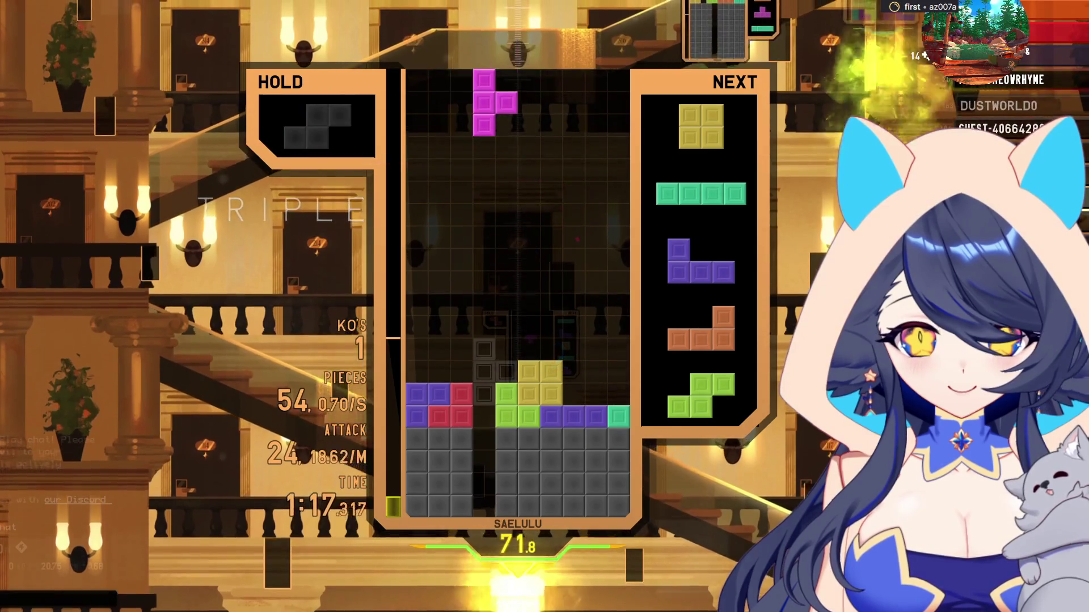
Stack the T, S, O and J pieces, then drop the L into the well for a double
key(Up)
key(space)
key(space)
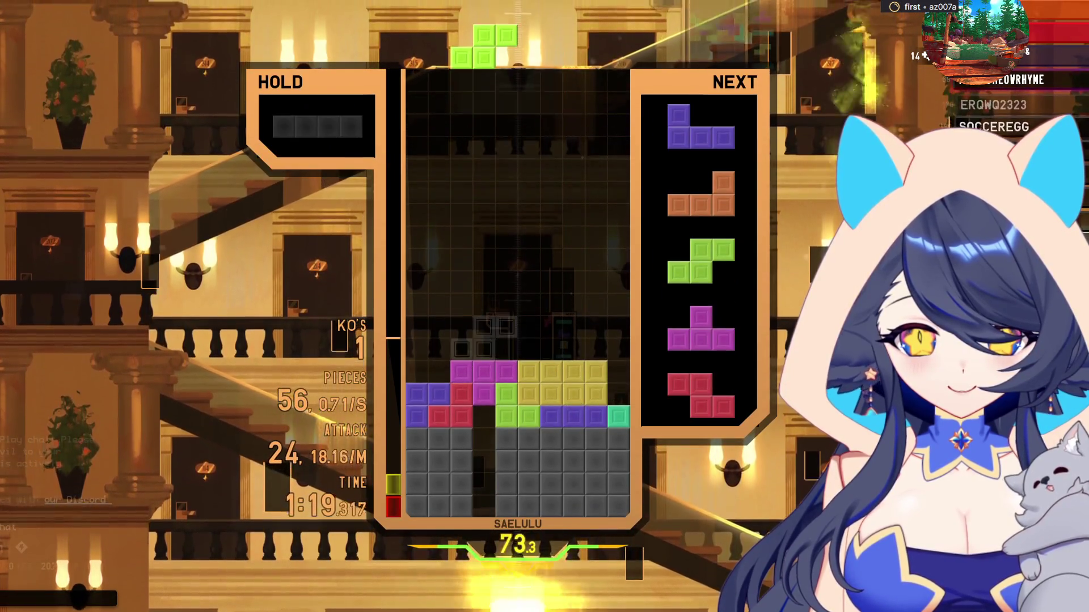
key(Left)
key(Left)
key(space)
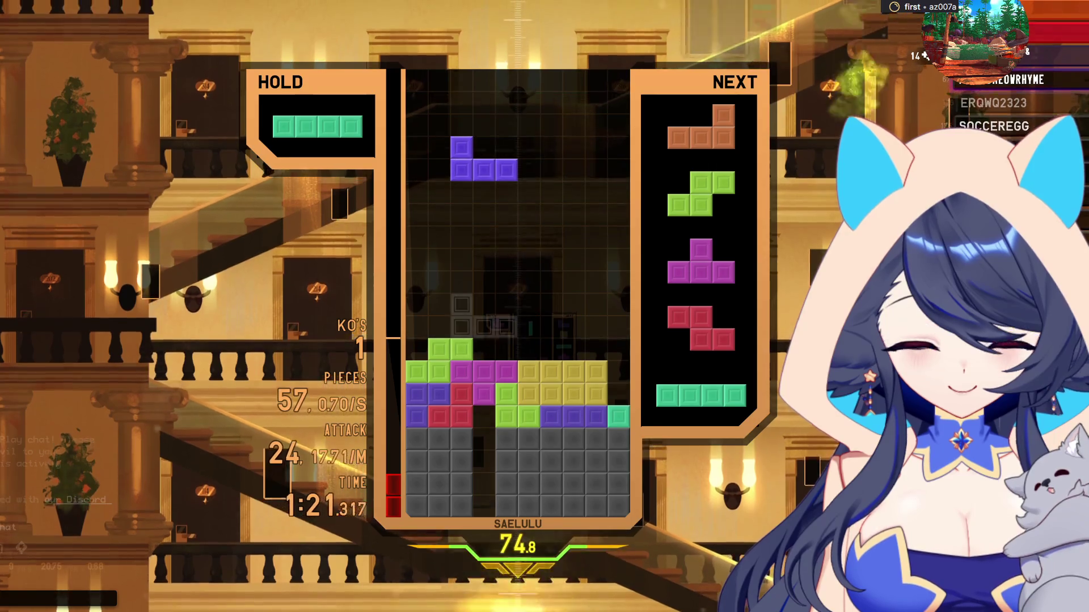
key(Right)
key(space)
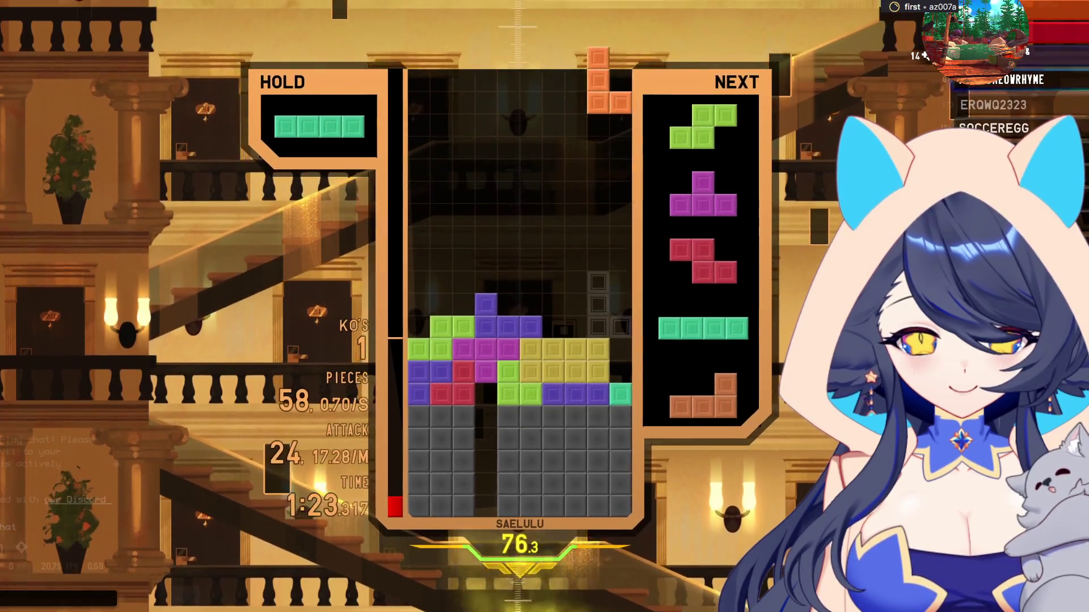
key(space)
Place T, S and Z pieces, then drop a vertical I on the left wall for a single
key(space)
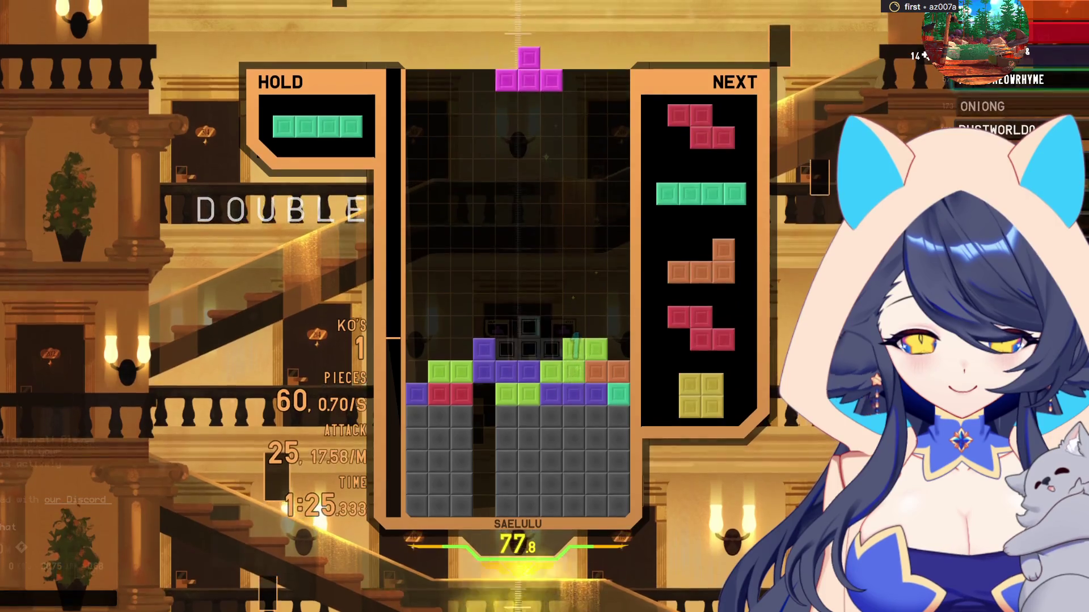
key(z)
key(Right)
key(Right)
key(Right)
key(space)
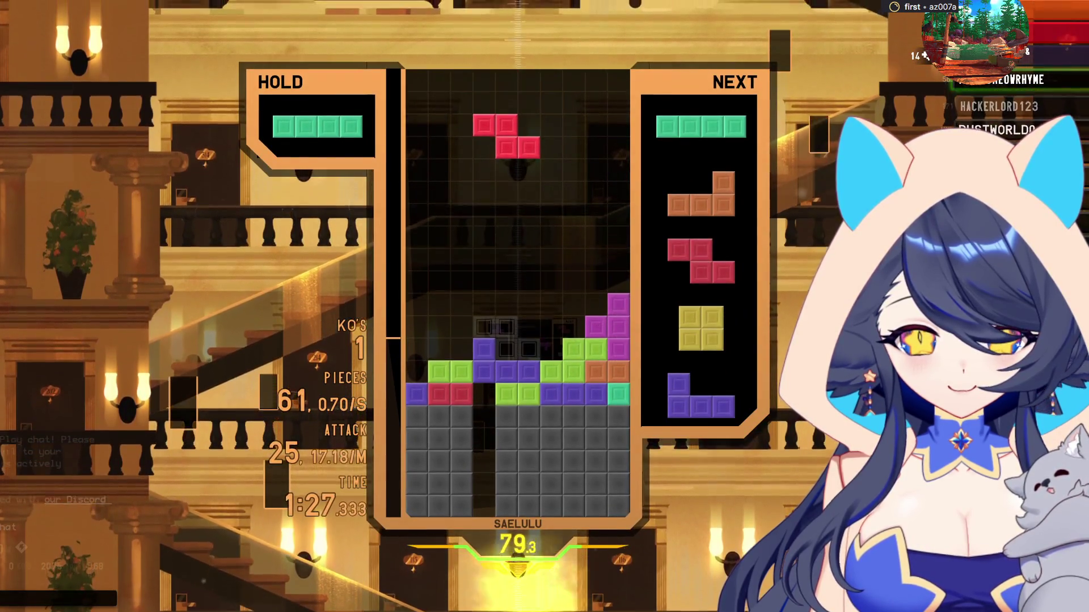
key(space)
key(z)
key(Left)
key(Left)
key(Left)
key(space)
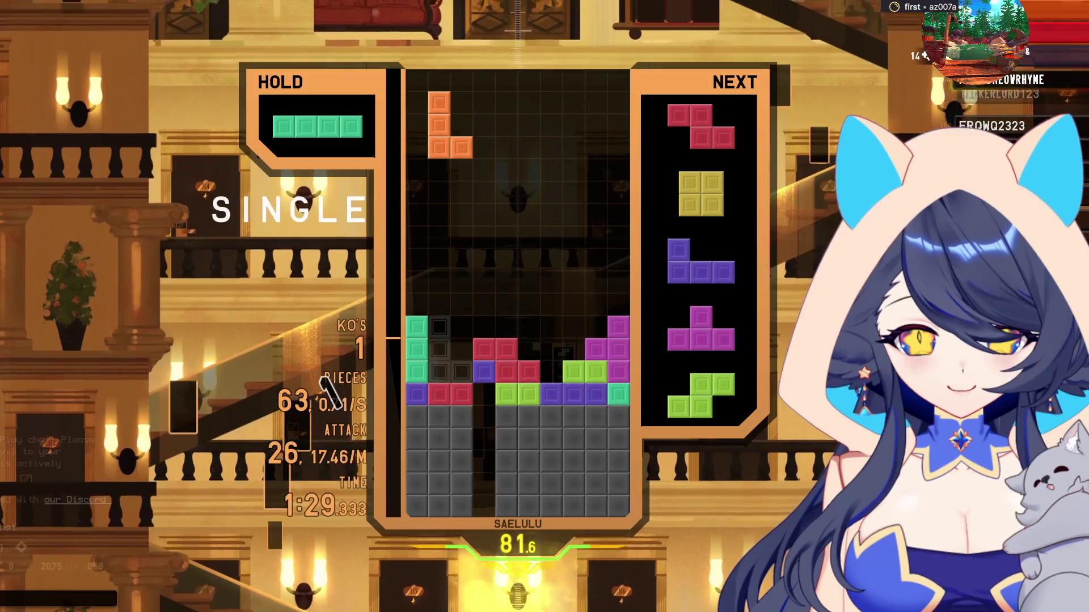
Fill the left side with L, Z and O, clear a single with I, then a double
key(space)
key(Left)
key(space)
key(Left)
key(Left)
key(Left)
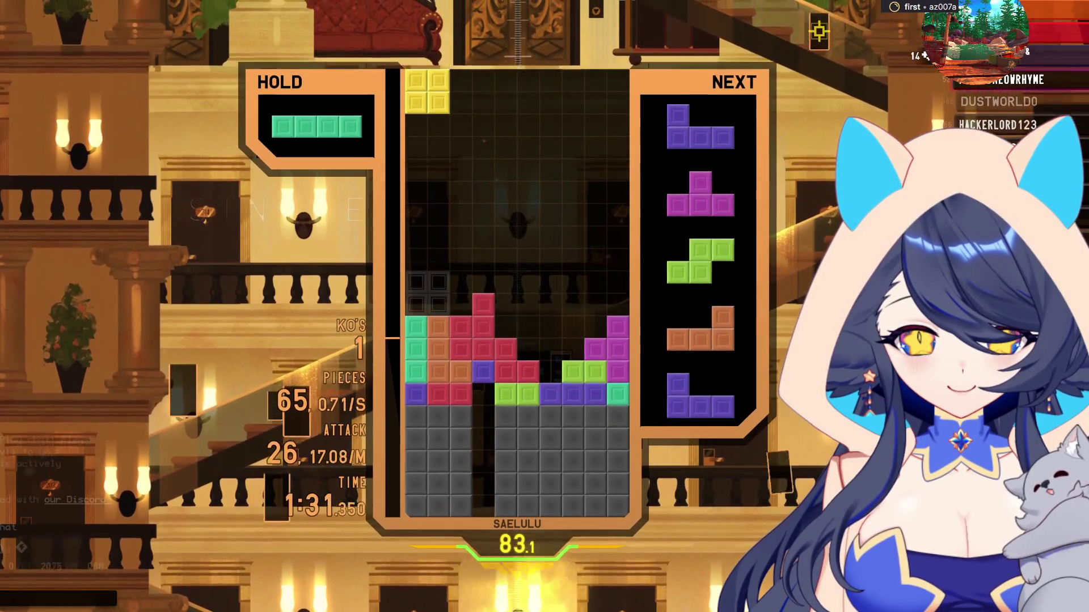
key(space)
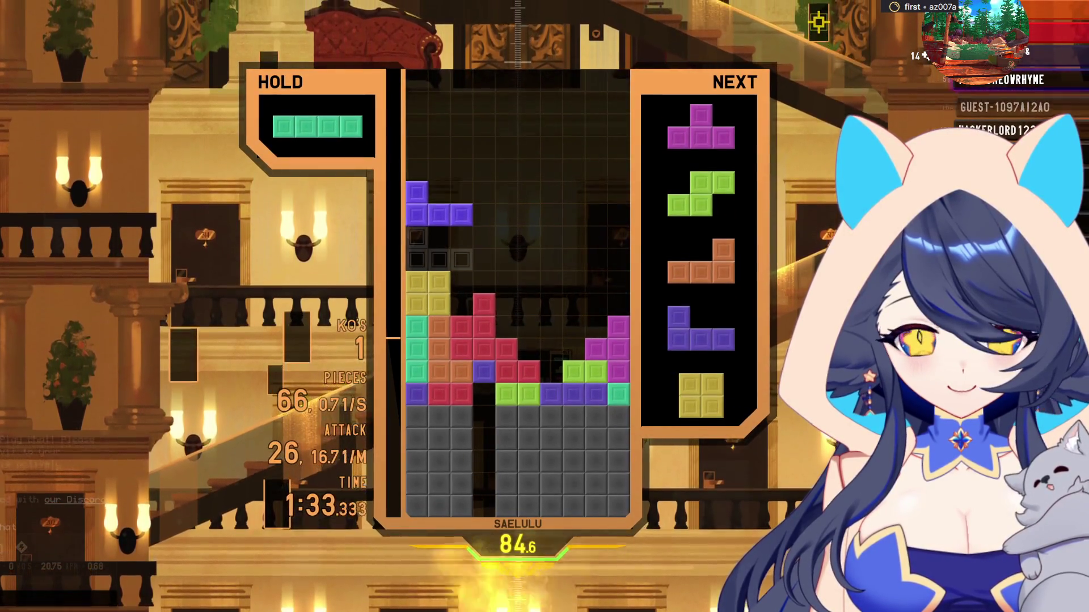
key(space)
key(x)
key(Right)
key(Right)
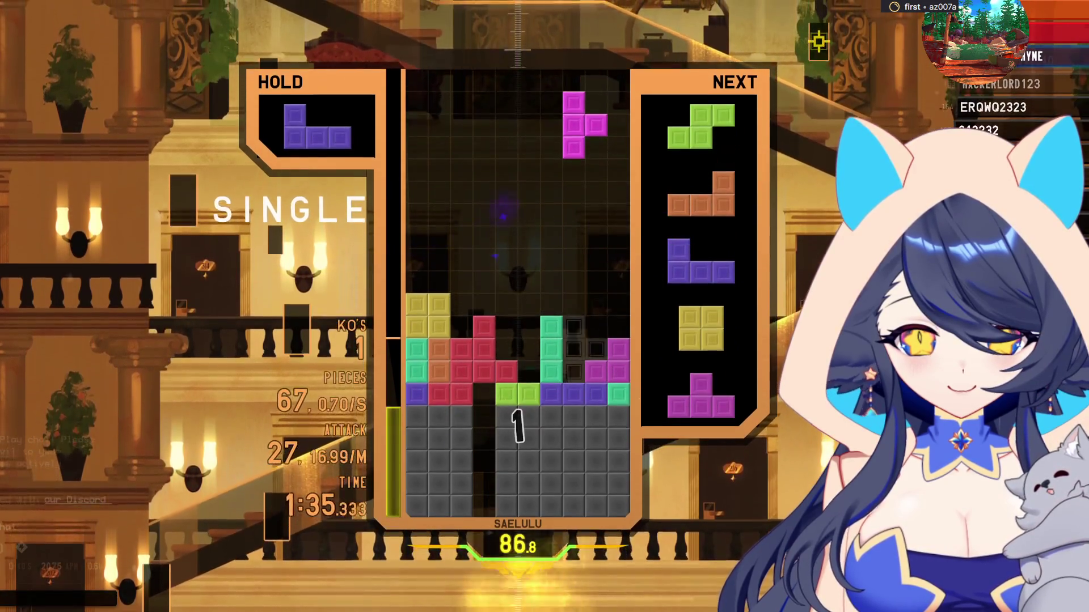
key(space)
key(space)
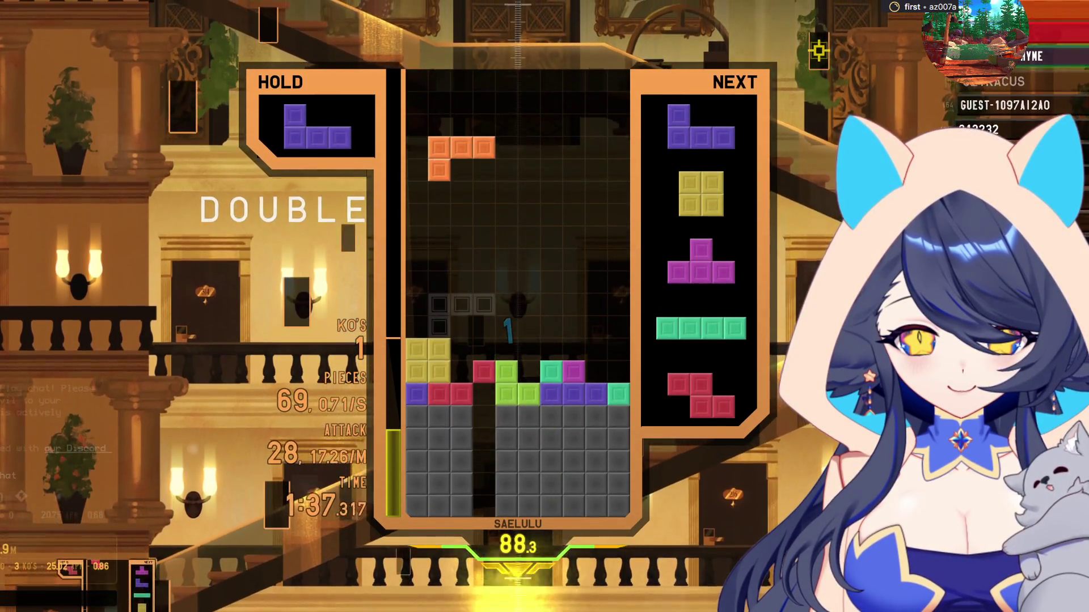
Build with L, J and O pieces and drop a vertical I to clear two lines
key(Right)
key(space)
key(Right)
key(Right)
key(Right)
key(space)
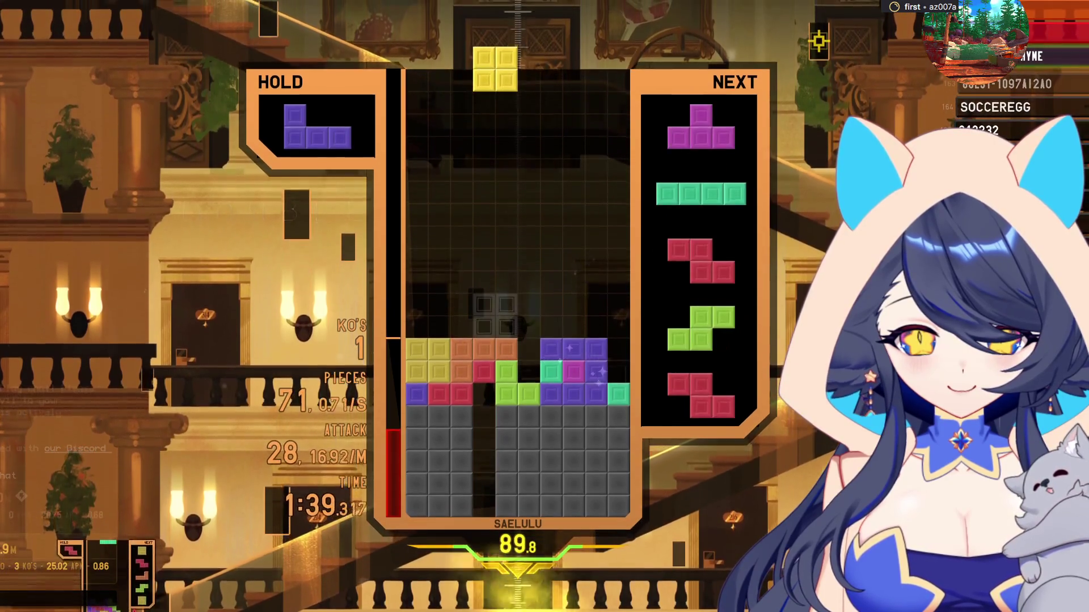
key(Left)
key(Left)
key(Left)
key(space)
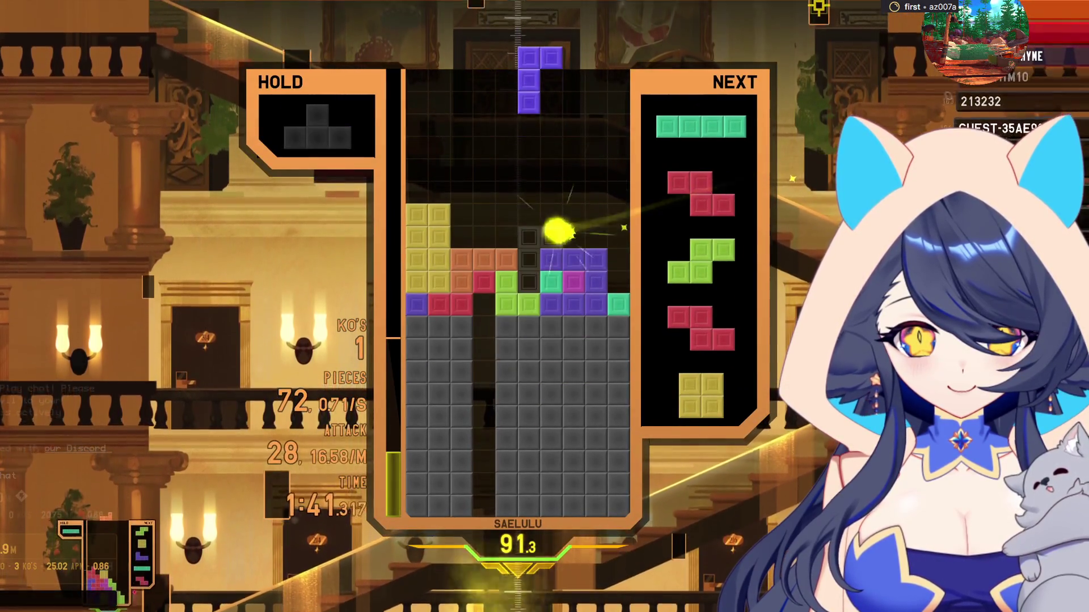
key(space)
key(Up)
key(Right)
key(Right)
key(Right)
key(space)
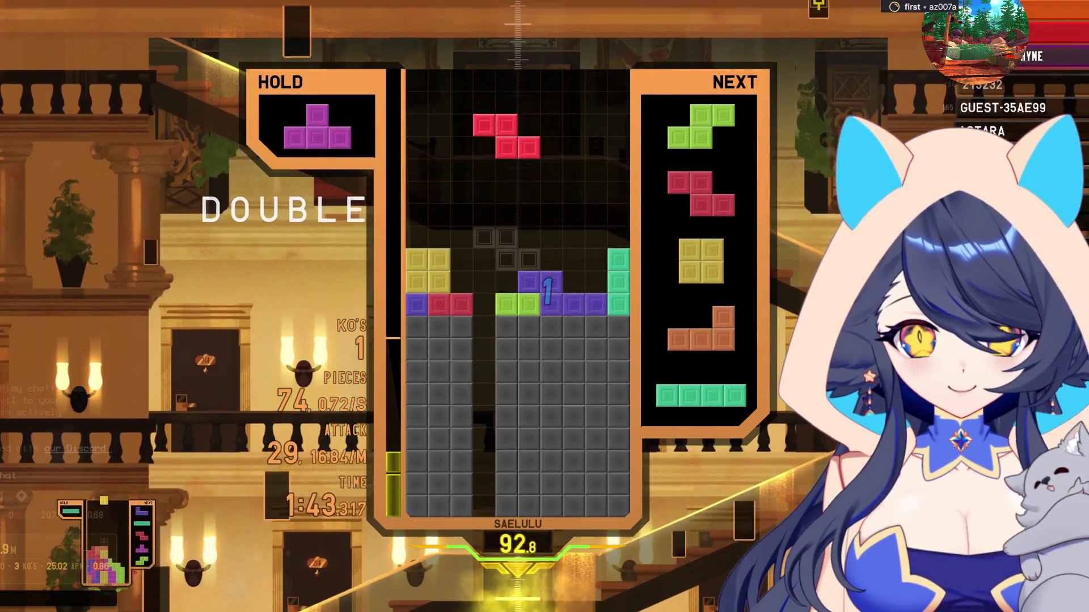
Clear a single with the S, start a combo with Z, and score a QUAD with the I
key(space)
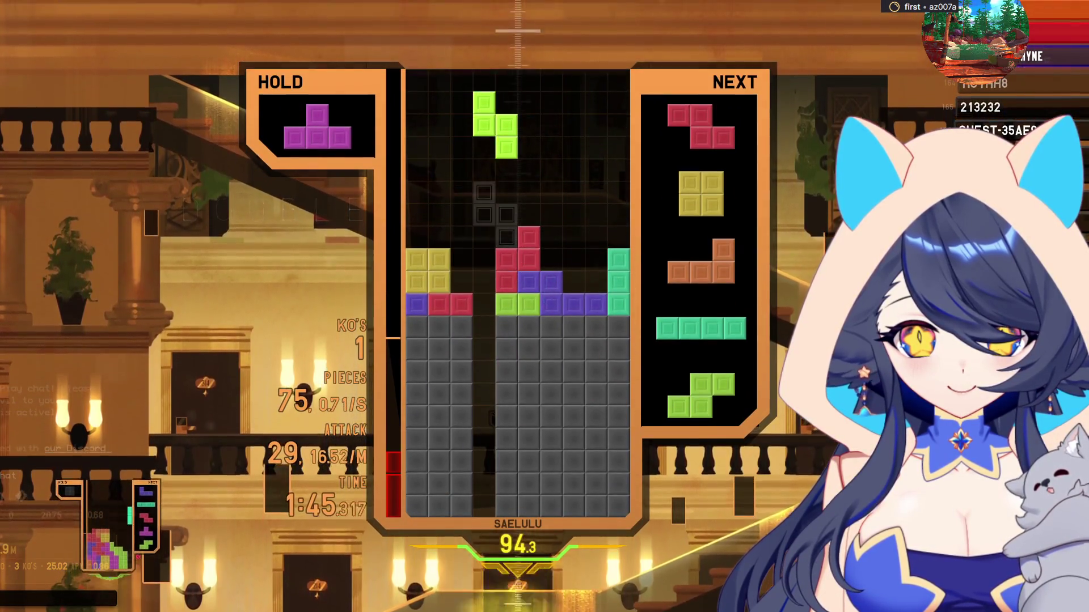
key(Left)
key(space)
key(Right)
key(Right)
key(Right)
key(space)
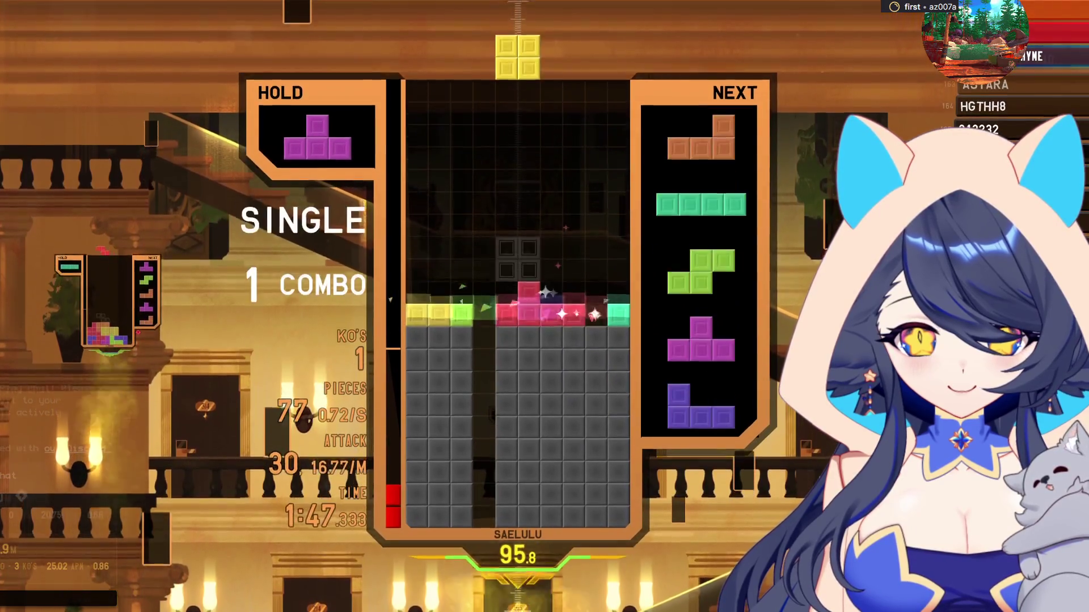
key(space)
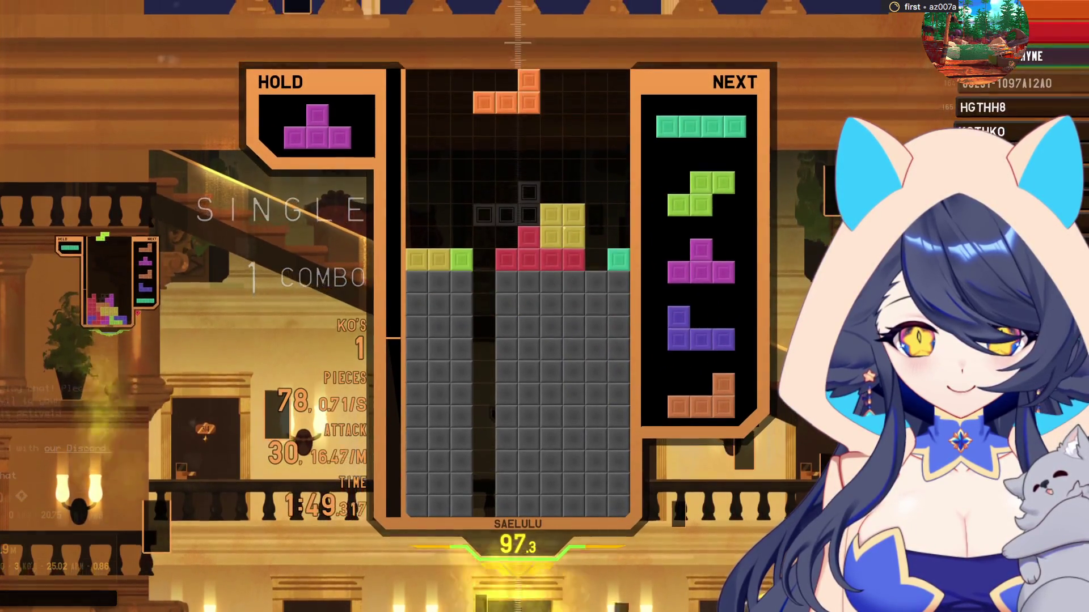
key(space)
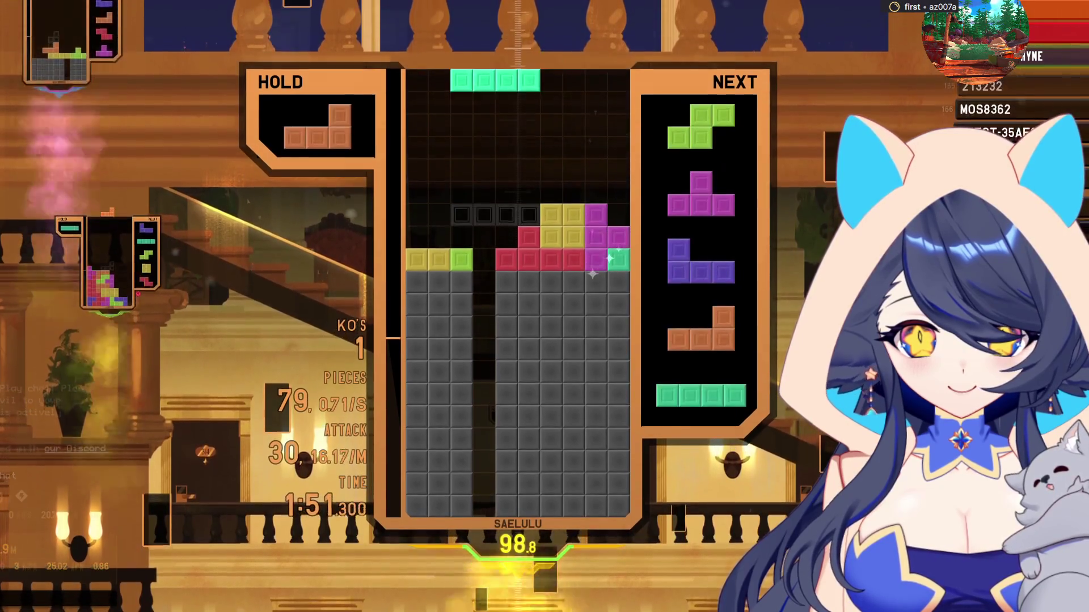
key(z)
key(space)
Hold the S, drop the L for a DOUBLE, then clear a single with the S
key(c)
key(Up)
key(Left)
key(Left)
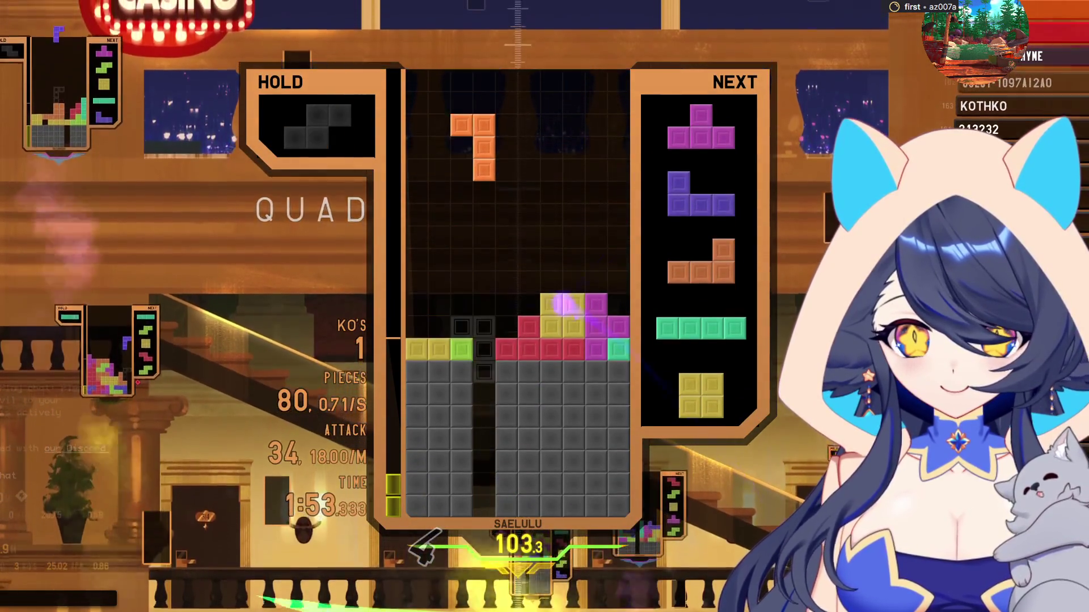
key(space)
key(space)
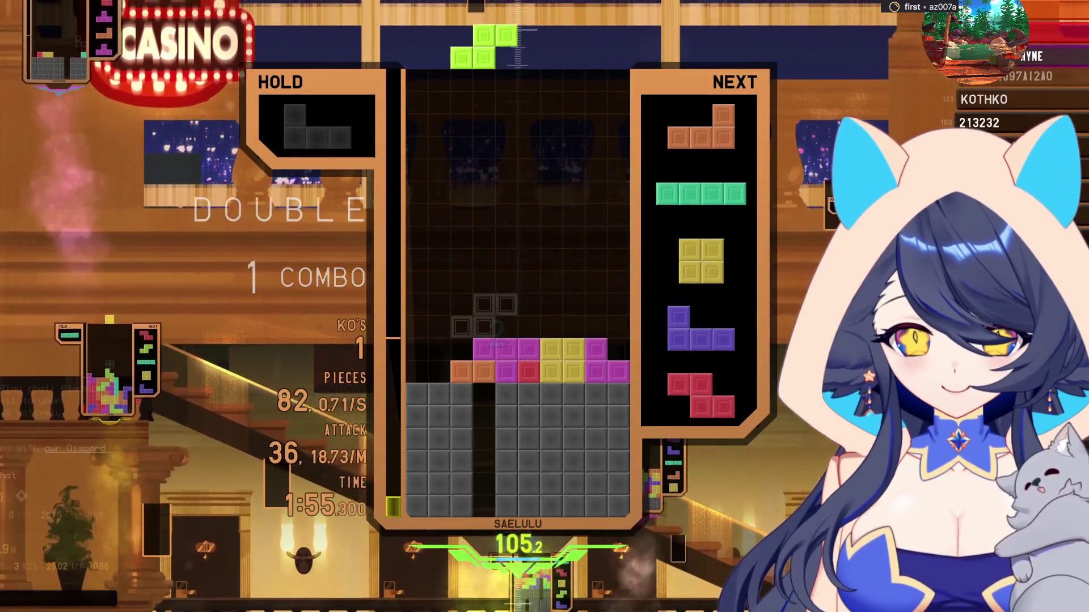
key(Left)
key(Left)
key(space)
key(Up)
key(Up)
key(Left)
key(Left)
key(Left)
Clear a single with the J, hold the O, score a second QUAD, then a J DOUBLE
key(space)
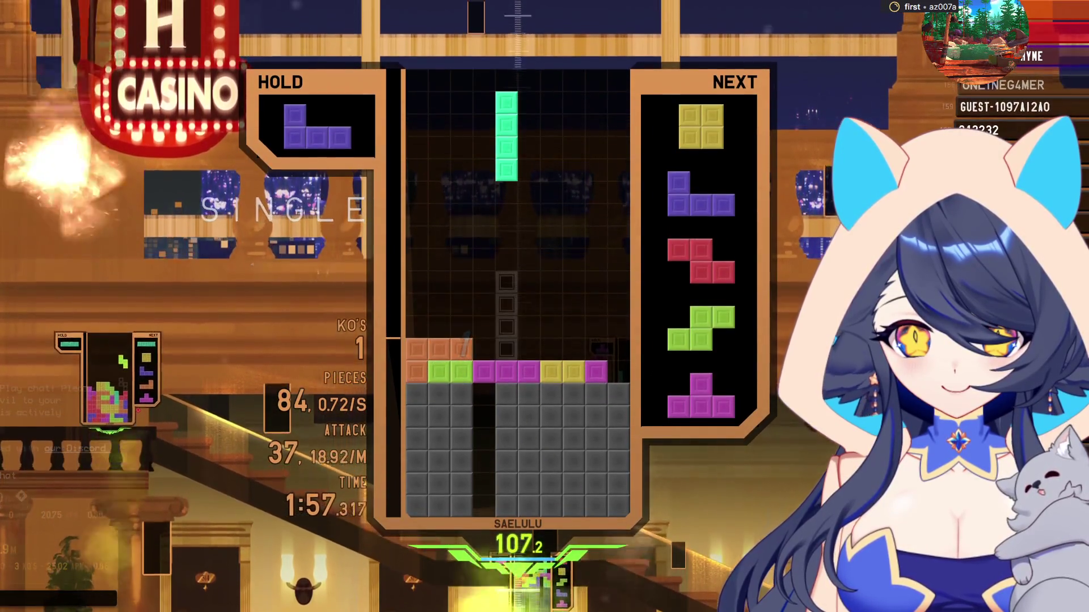
key(Up)
key(Up)
key(Right)
key(Right)
key(Right)
key(space)
key(c)
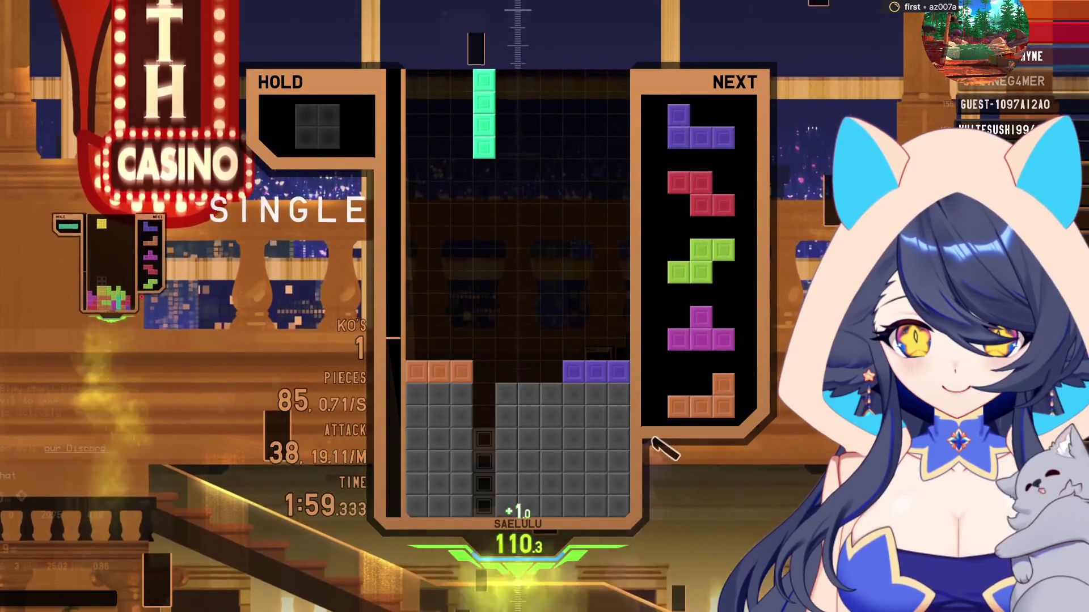
key(space)
key(Up)
key(space)
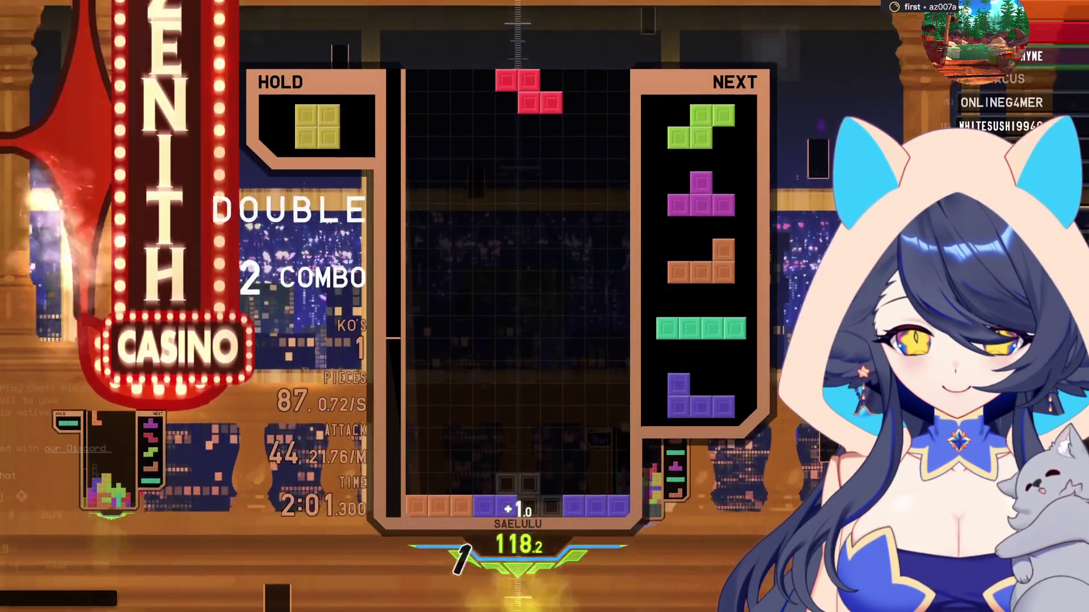
Extend the combo with Z and S, place O pieces left, and clear a single with I
key(space)
key(Left)
key(space)
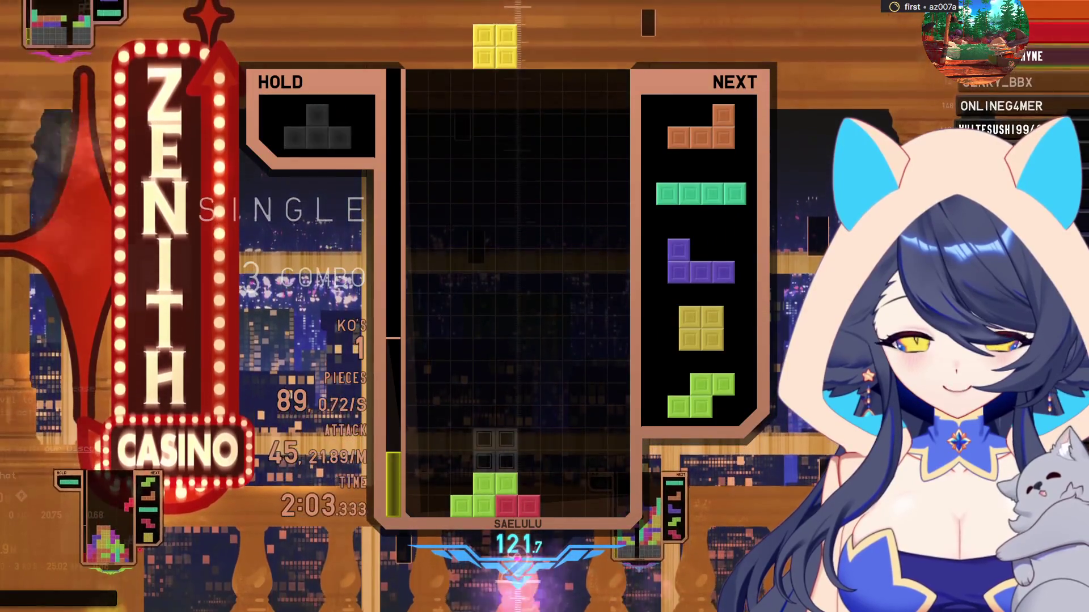
key(Left)
key(Left)
key(Left)
key(space)
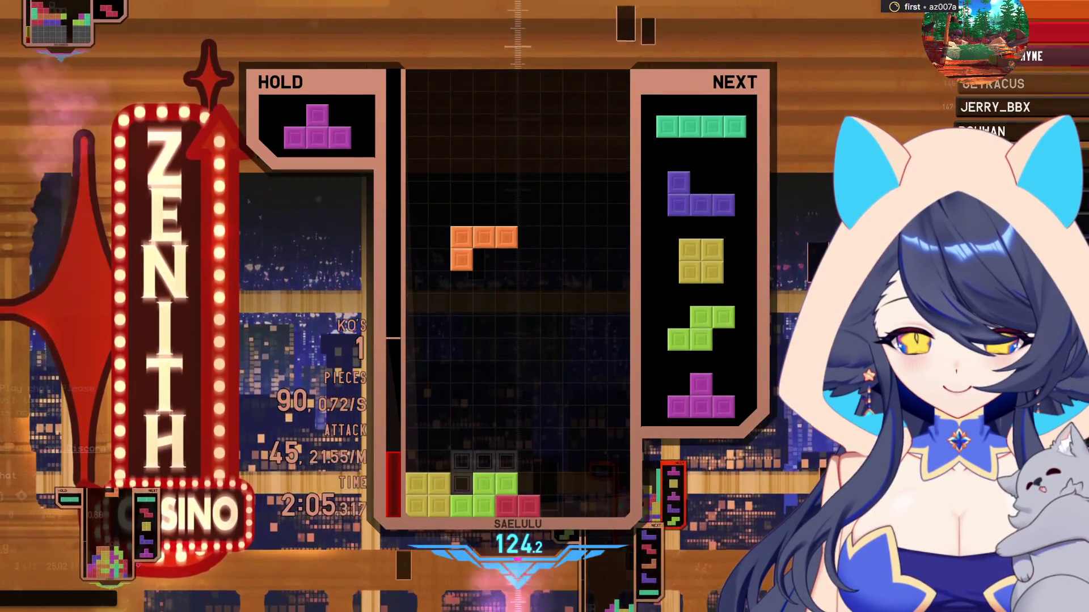
key(Right)
key(space)
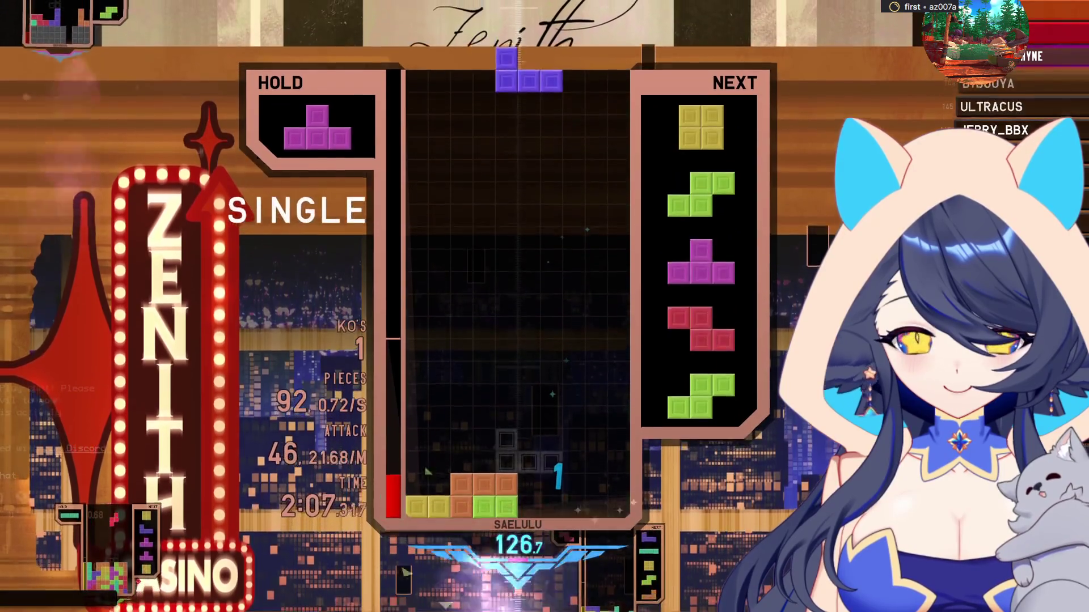
key(Left)
key(Left)
key(Left)
key(space)
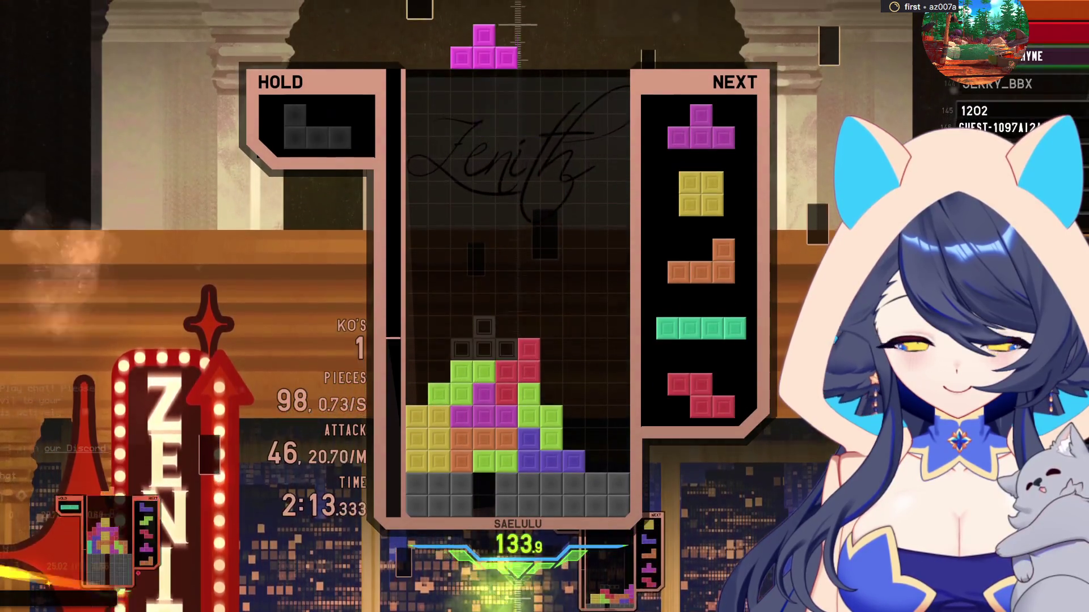
Place the T left, clear a single with O, hold the I and extend the combo with J
key(Up)
key(Left)
key(Left)
key(Left)
key(space)
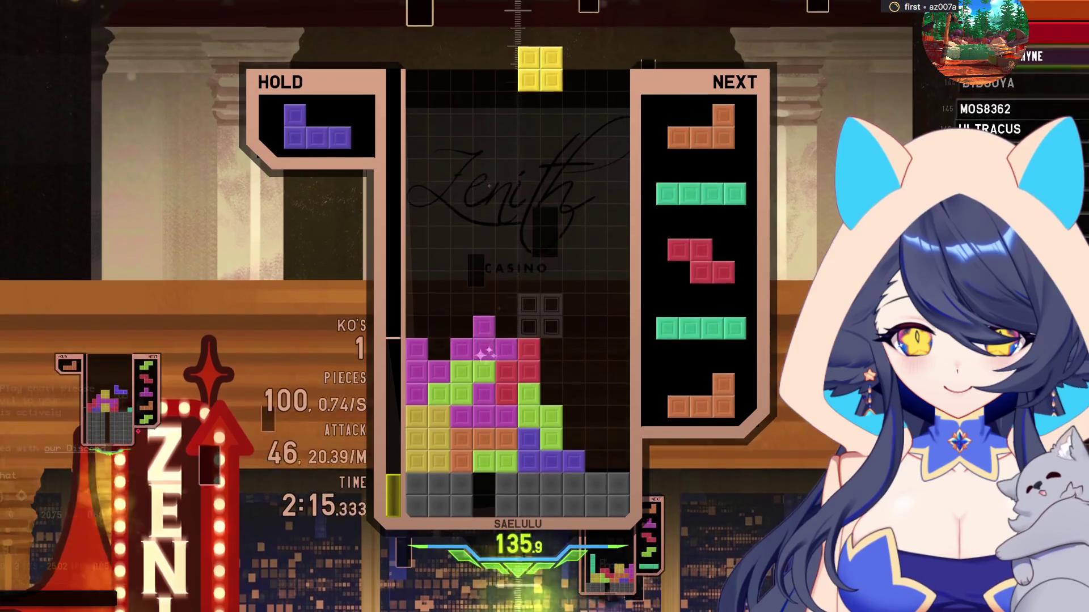
key(Right)
key(Right)
key(Right)
key(space)
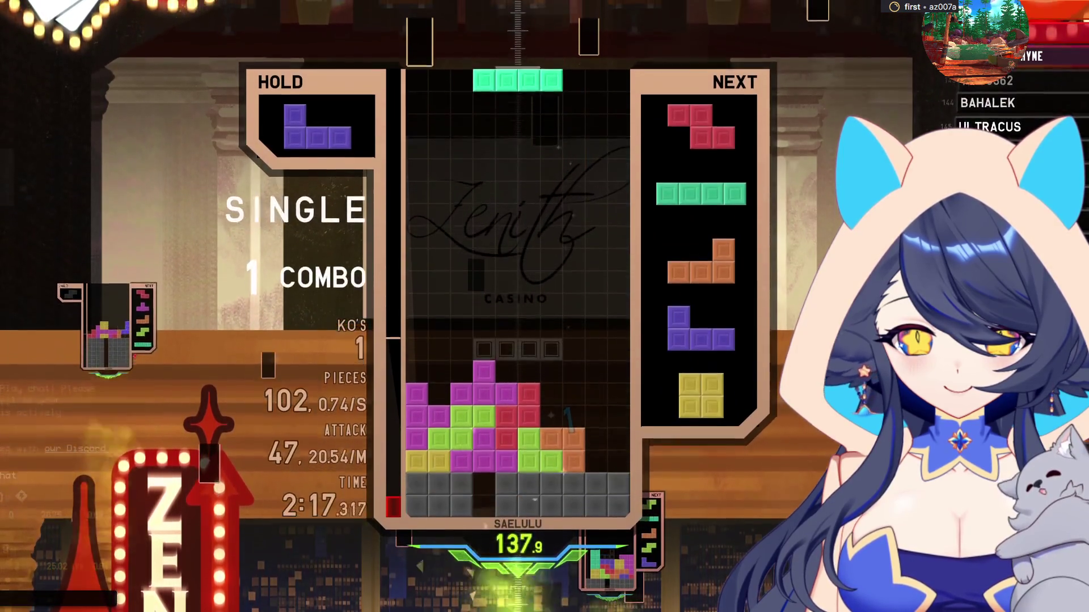
key(c)
key(Right)
key(Right)
key(Right)
key(Up)
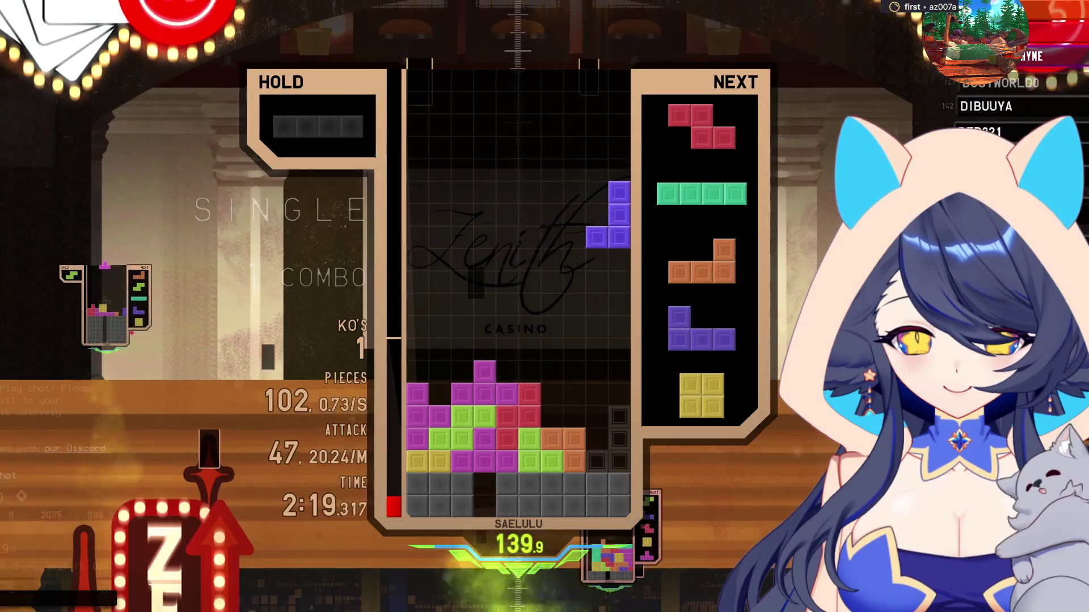
key(space)
Stack Z, S and T, then bring back the held I for a TRIPLE reaching Floor 3
key(space)
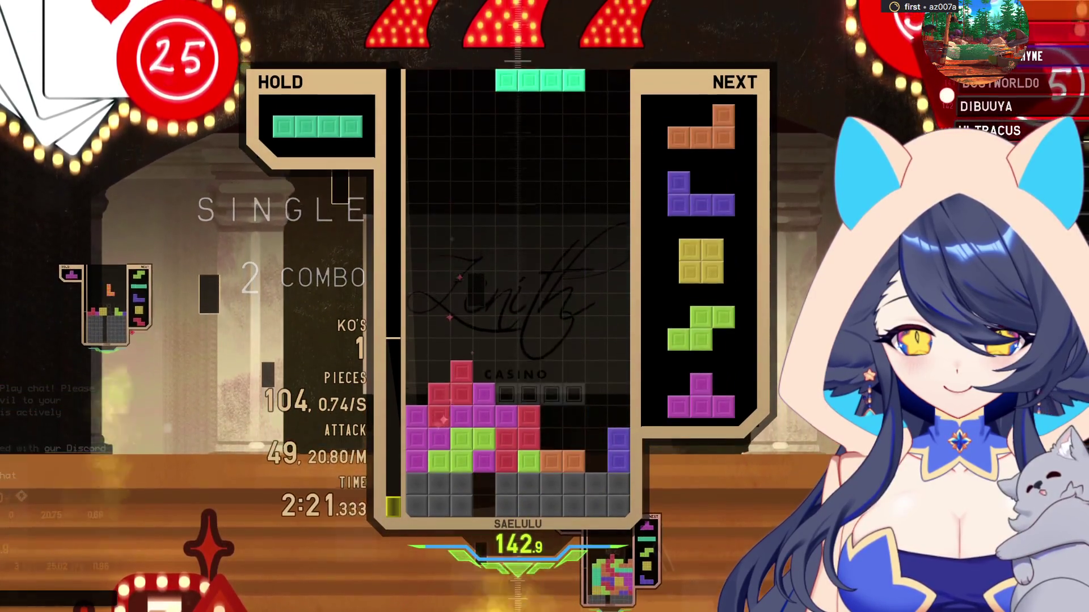
key(space)
key(space)
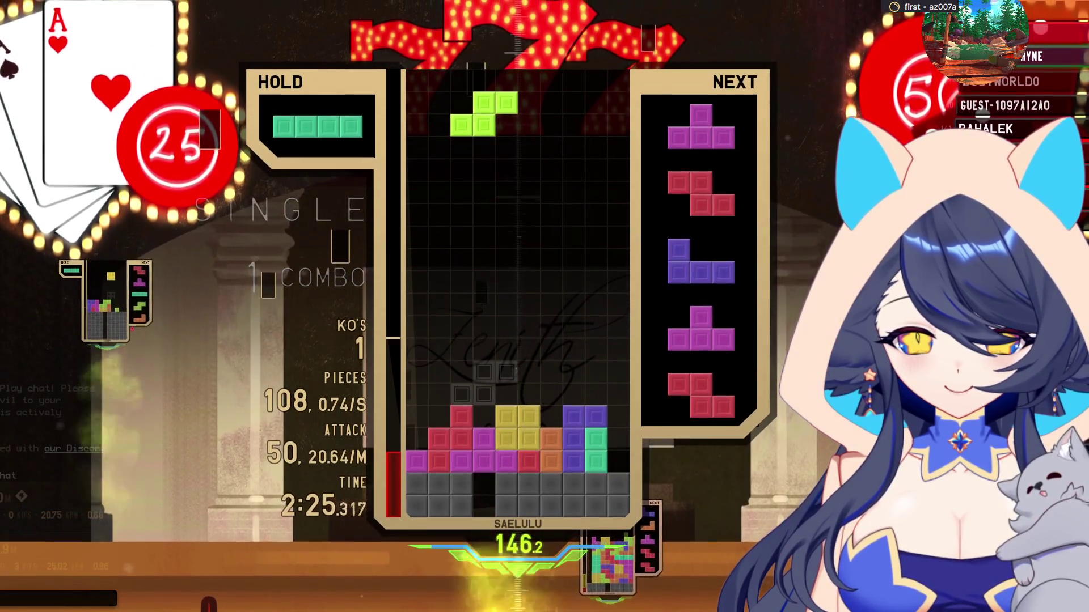
key(space)
key(Up)
key(Left)
key(Left)
key(Left)
key(space)
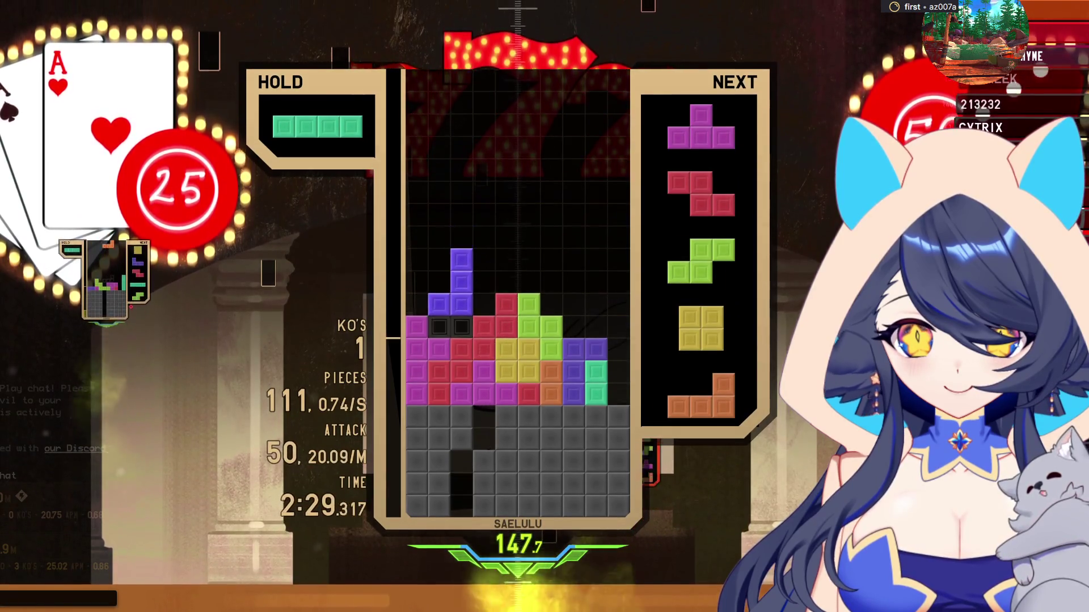
key(space)
key(c)
key(Up)
key(Right)
key(Right)
key(Right)
key(space)
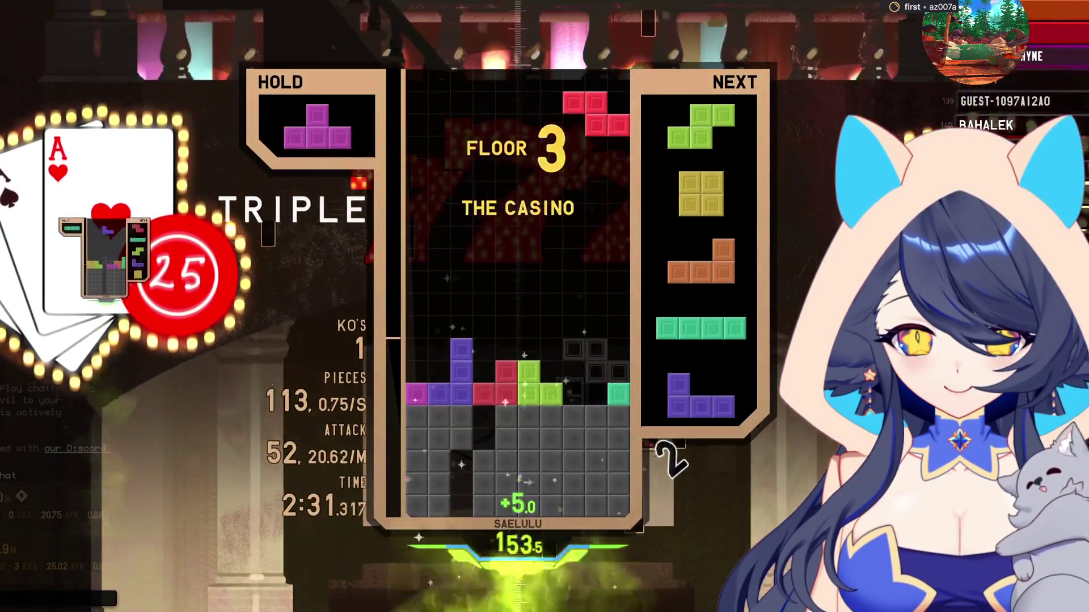
Drop the Z piece to clear a single, hold the S, and place the T on the right
key(Left)
key(space)
key(c)
key(Left)
key(Left)
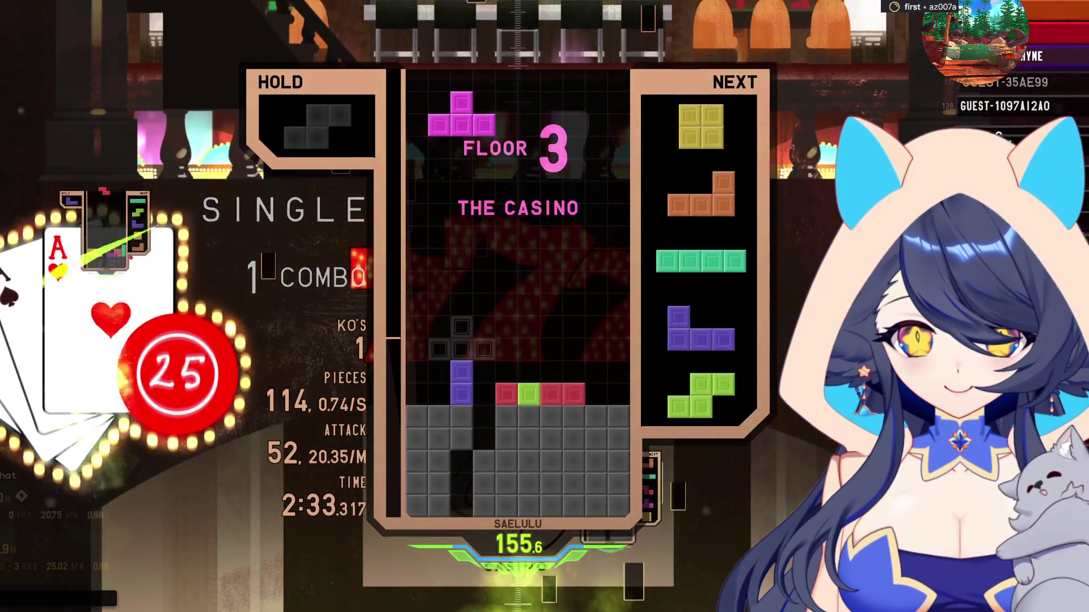
key(Right)
key(Right)
key(Right)
key(z)
key(Right)
key(Right)
key(Right)
key(space)
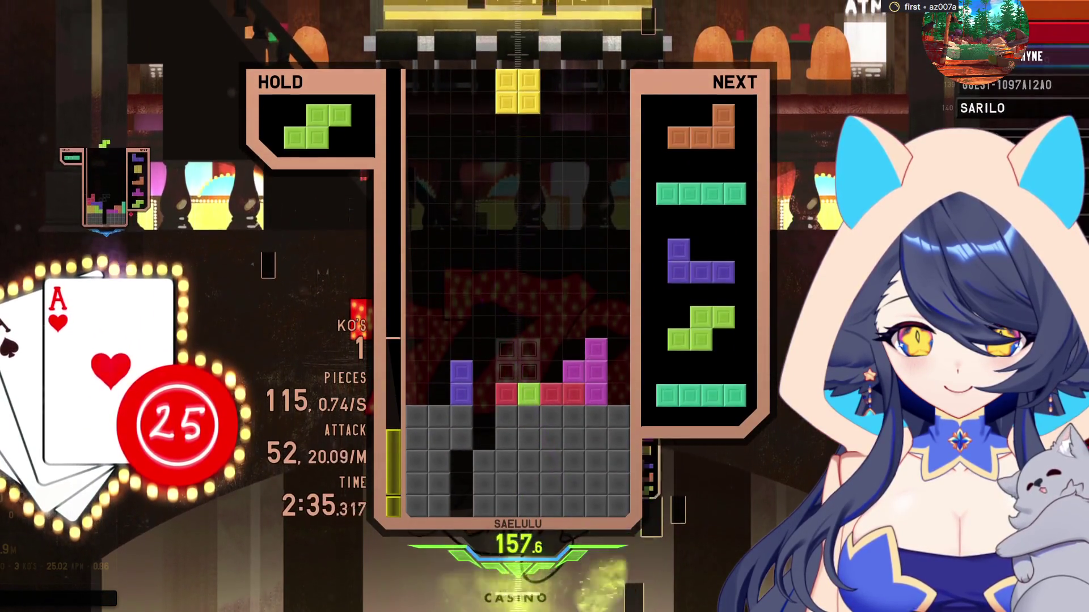
Stack the O and L pieces, then drop an upright I for a double
key(Right)
key(space)
key(Up)
key(Left)
key(Left)
key(Left)
key(Left)
key(space)
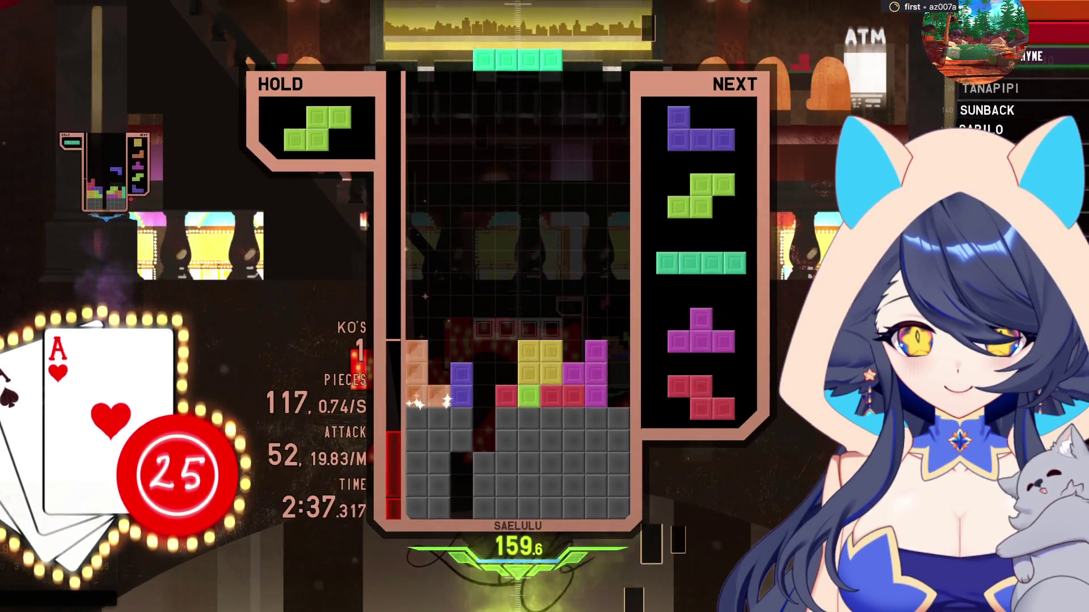
key(z)
Place the flipped J and the S, then drop an upright I on the right to clear a single
key(Left)
key(Left)
key(space)
key(a)
key(Left)
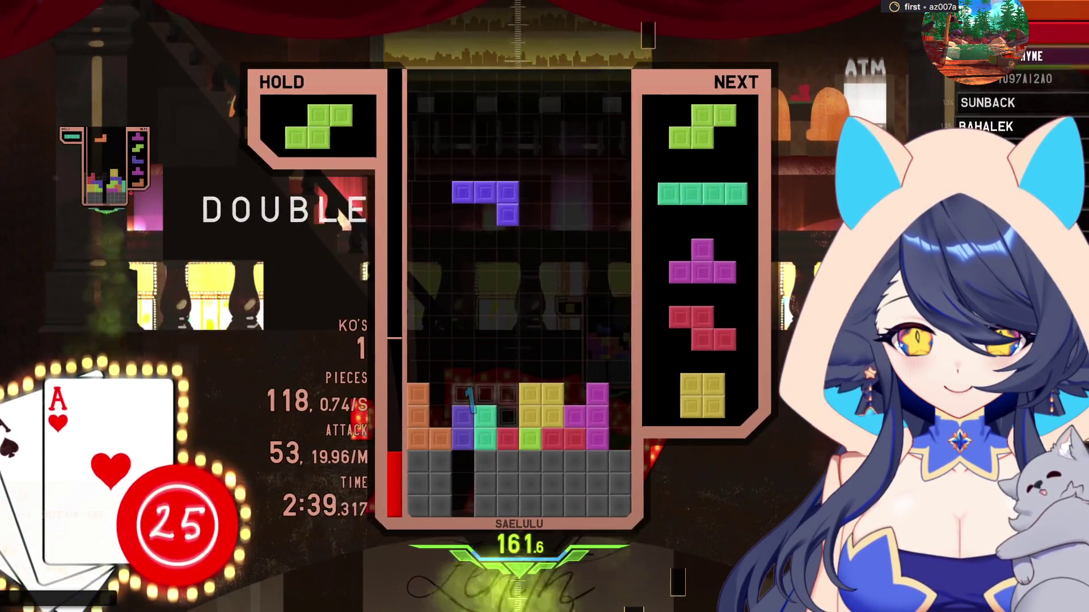
key(space)
key(Right)
key(space)
key(z)
key(Right)
key(Right)
key(Right)
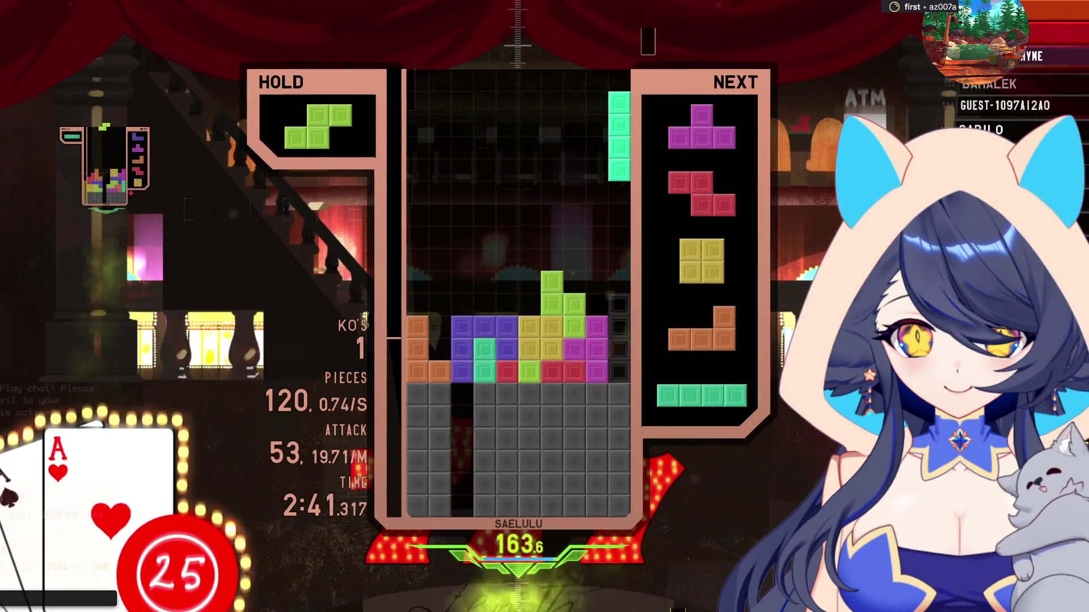
key(space)
Set the T on the right stack, hold the Z, and drop an upright S for a single
key(a)
key(Right)
key(Right)
key(Right)
key(space)
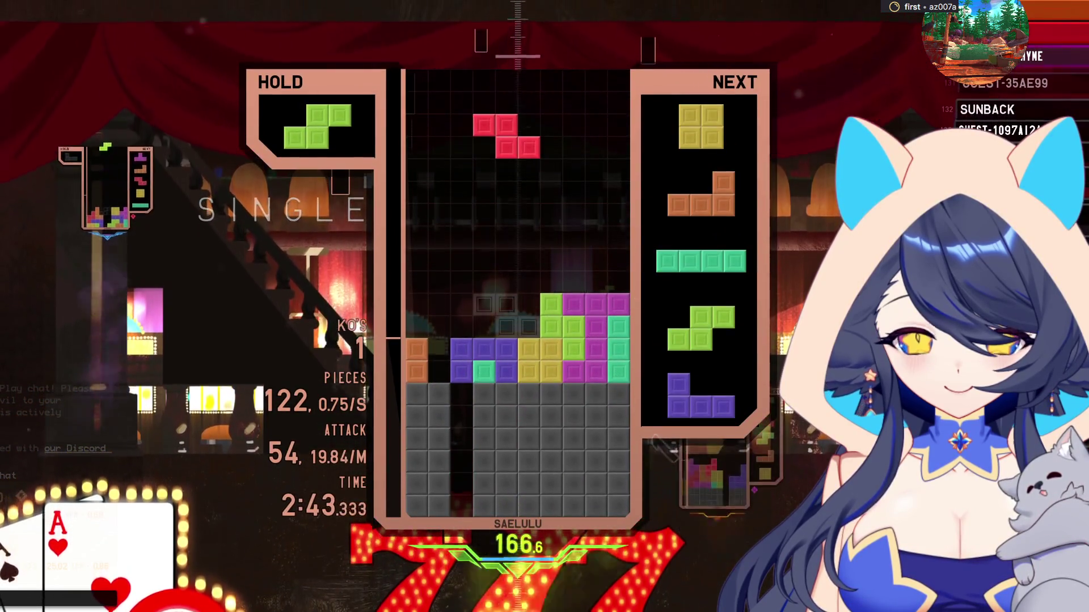
key(c)
key(Left)
key(Left)
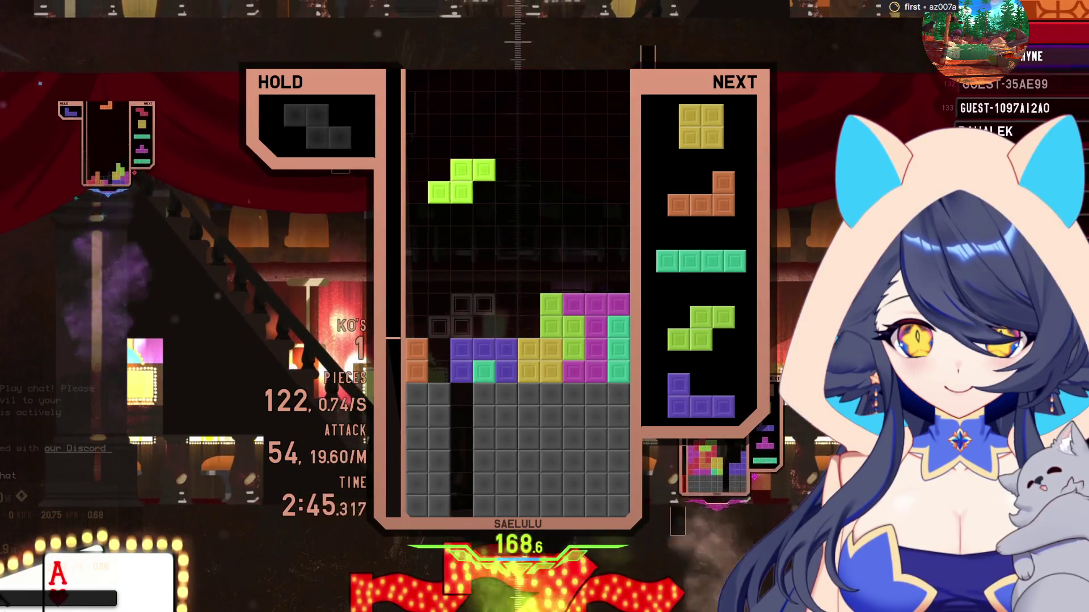
key(z)
key(Left)
key(space)
Chain singles with the held Z and the L, placing the O and S to extend the combo
key(space)
key(c)
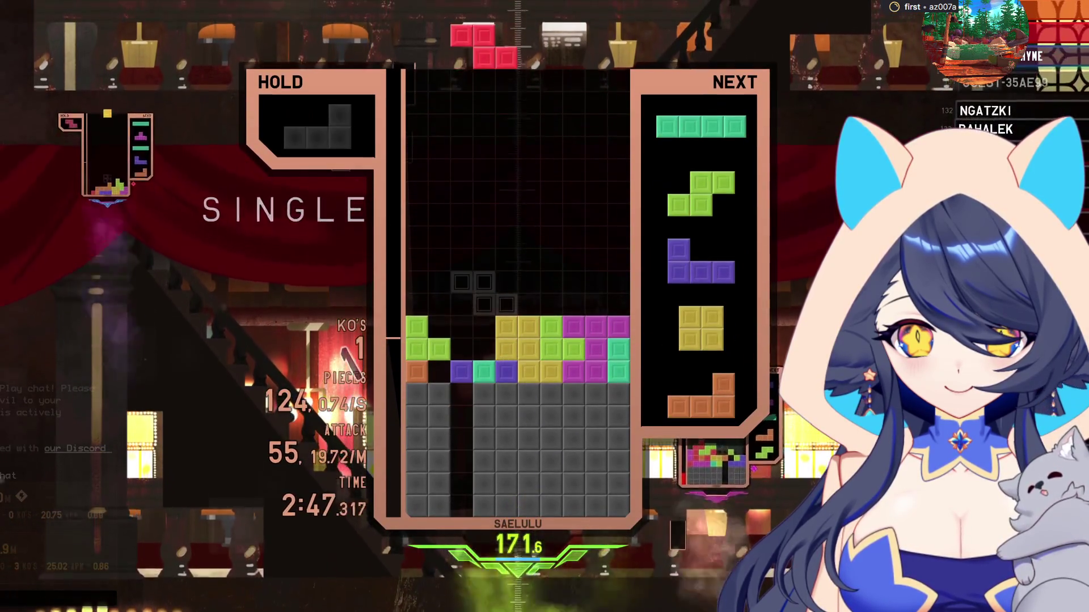
key(Left)
key(Left)
key(space)
key(c)
key(z)
key(z)
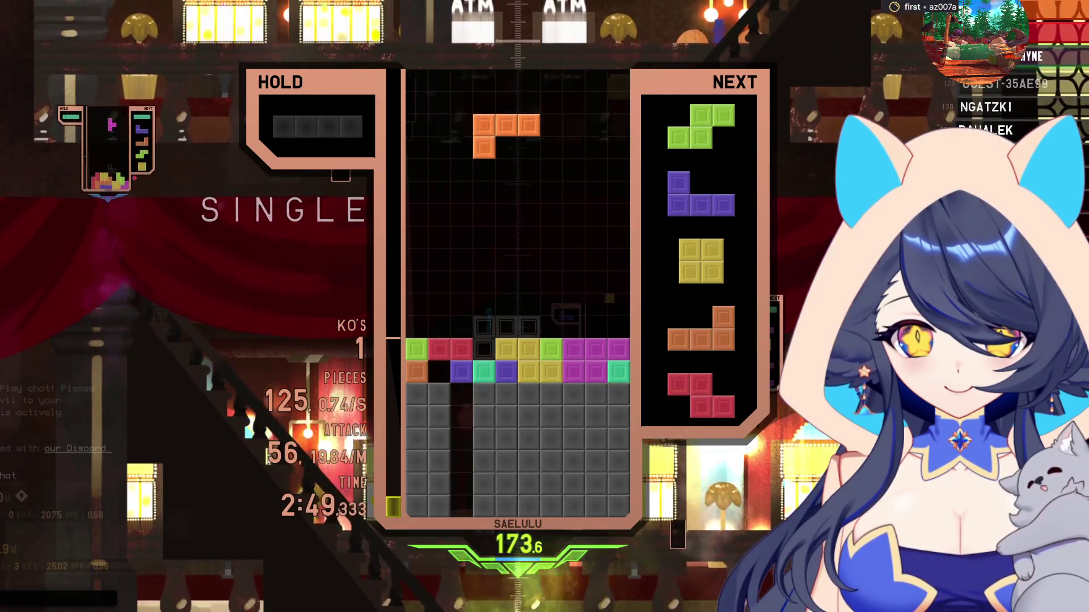
key(space)
key(z)
key(Left)
key(Left)
key(Left)
key(space)
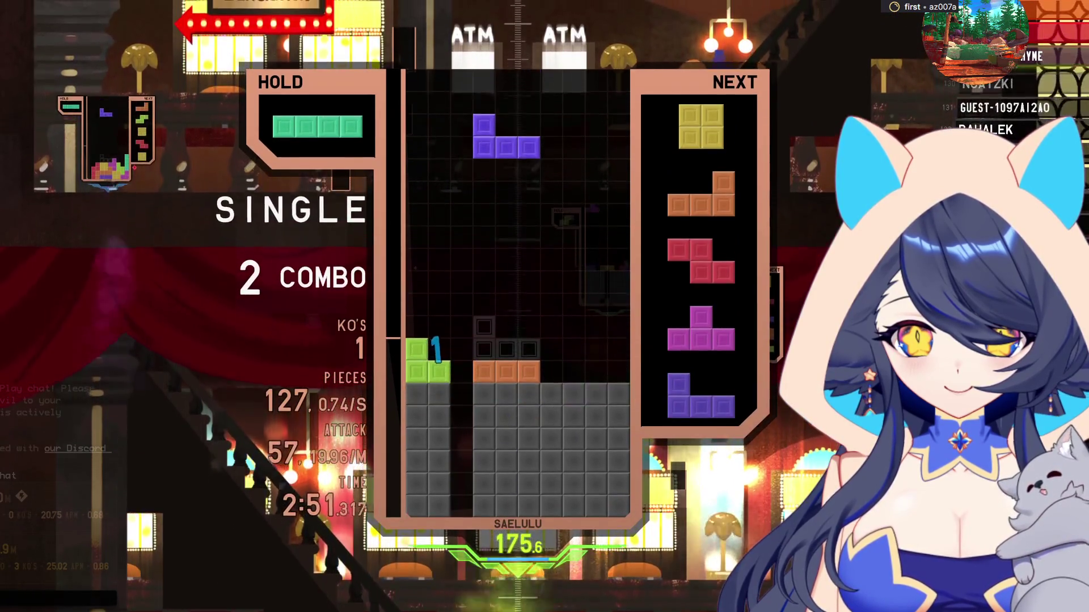
Hold the J and drop an upright I into the well for a quad
key(c)
key(z)
key(Left)
key(Left)
key(space)
Place the O and L pieces, then slot the Z in to clear a single
key(Right)
key(Right)
key(Right)
key(space)
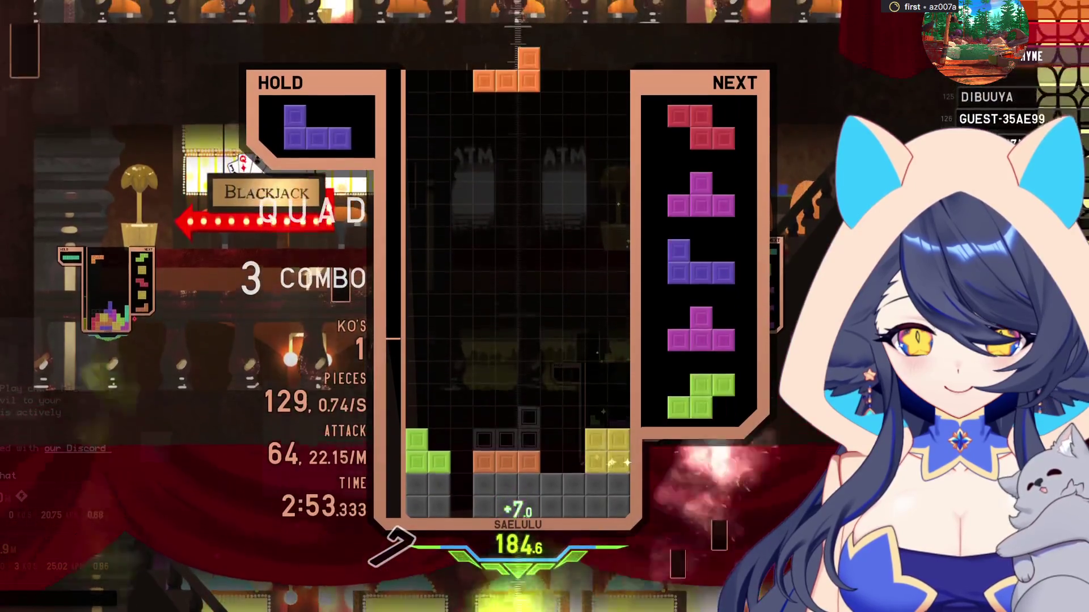
key(Left)
key(Left)
key(z)
key(Left)
key(Right)
key(space)
key(Right)
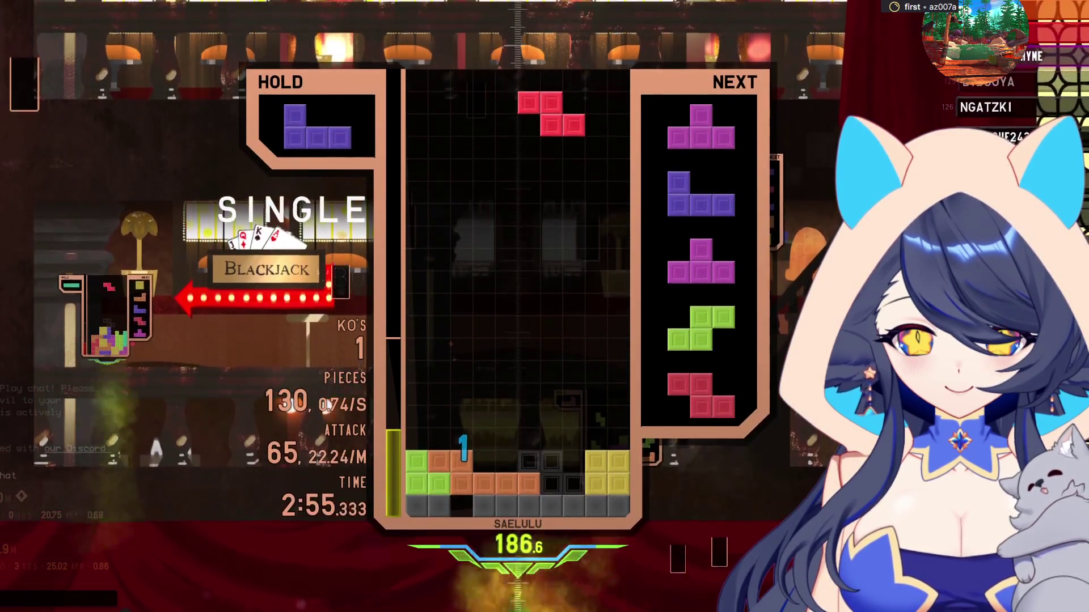
key(space)
Drop a T, fill the bottom-left gap with a J, and fit a T into the garbage hole
key(Right)
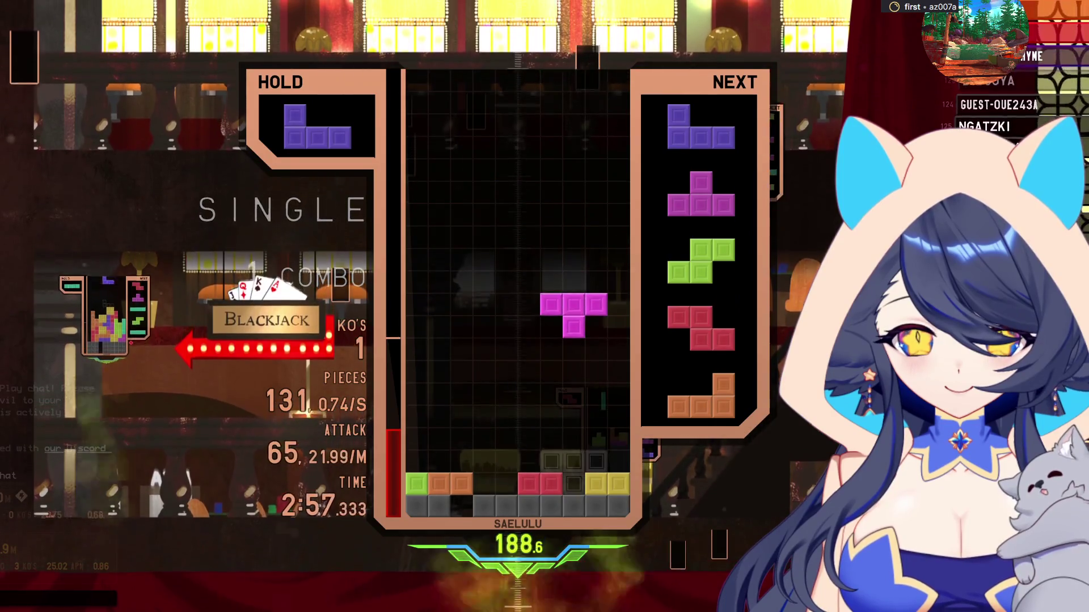
key(space)
key(Up)
key(space)
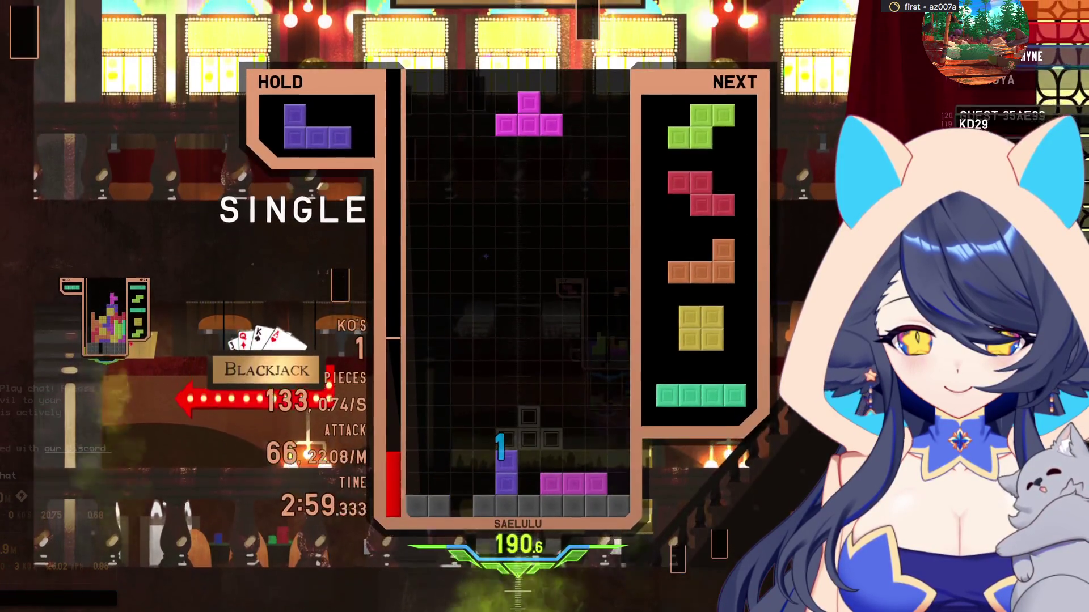
key(Left)
key(Left)
key(Left)
key(Up)
key(Up)
key(space)
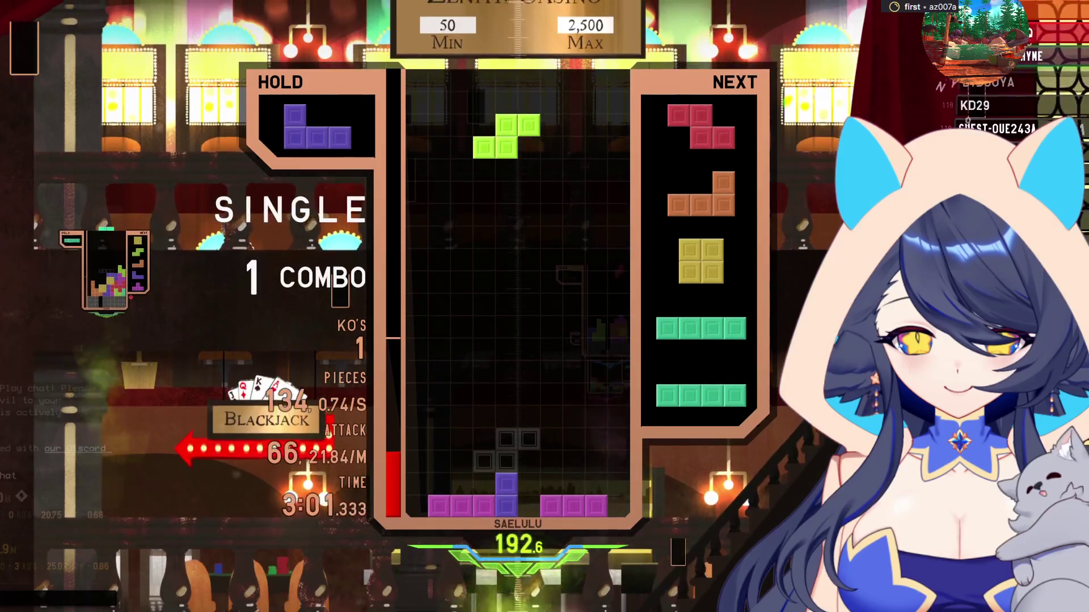
Hold the S, turn a J 180° onto the right side, drop the Z, and clear a single with the L
key(c)
key(Right)
key(Right)
key(Right)
key(Up)
key(Right)
key(Right)
key(Up)
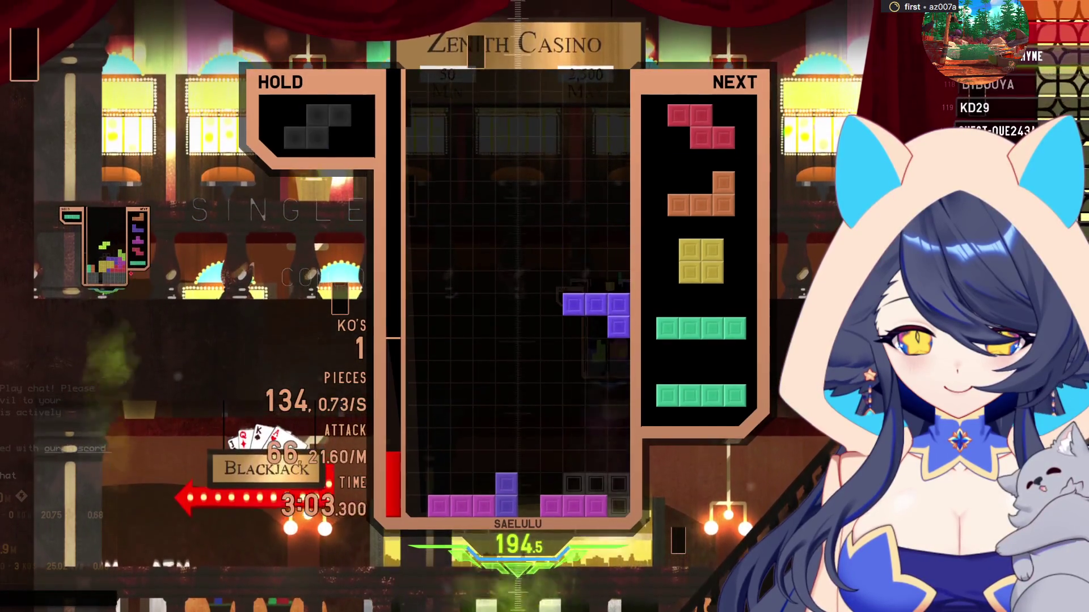
key(space)
key(Up)
key(space)
key(Left)
key(Left)
key(Left)
key(Up)
key(Up)
key(space)
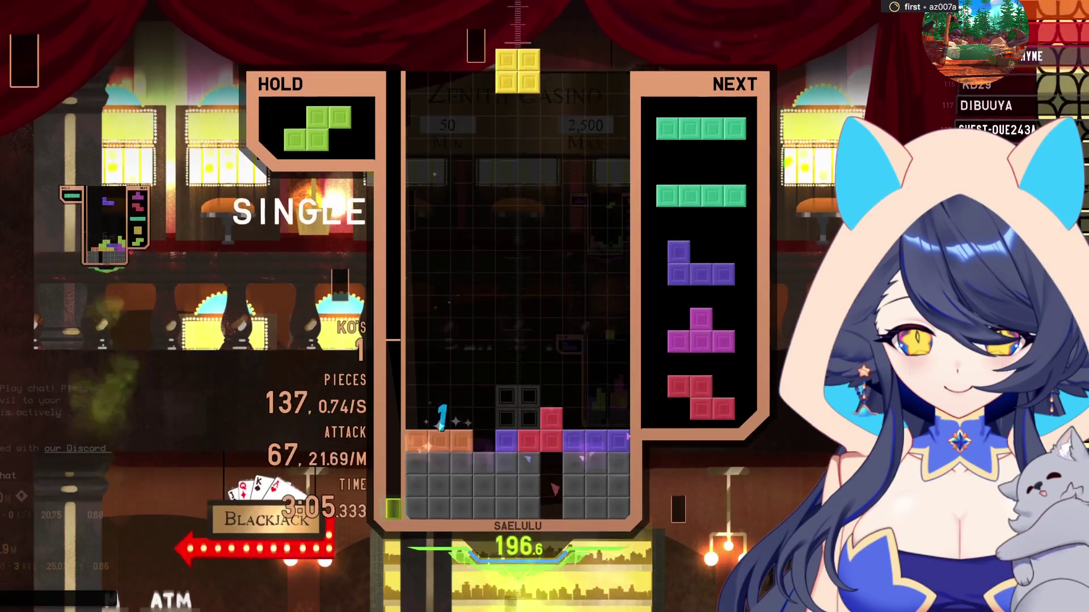
Put the O on the left, clear a single with the S, and drop an I in the rightmost column
key(Left)
key(Left)
key(Left)
key(Left)
key(space)
key(c)
key(Up)
key(Left)
key(Left)
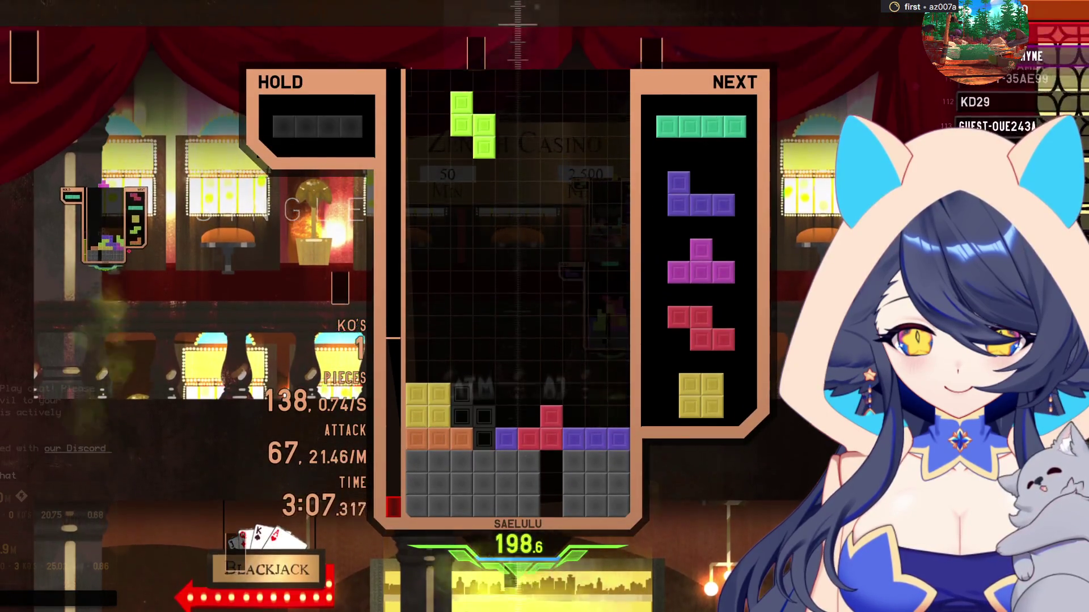
key(space)
key(Up)
key(Right)
key(Right)
key(Right)
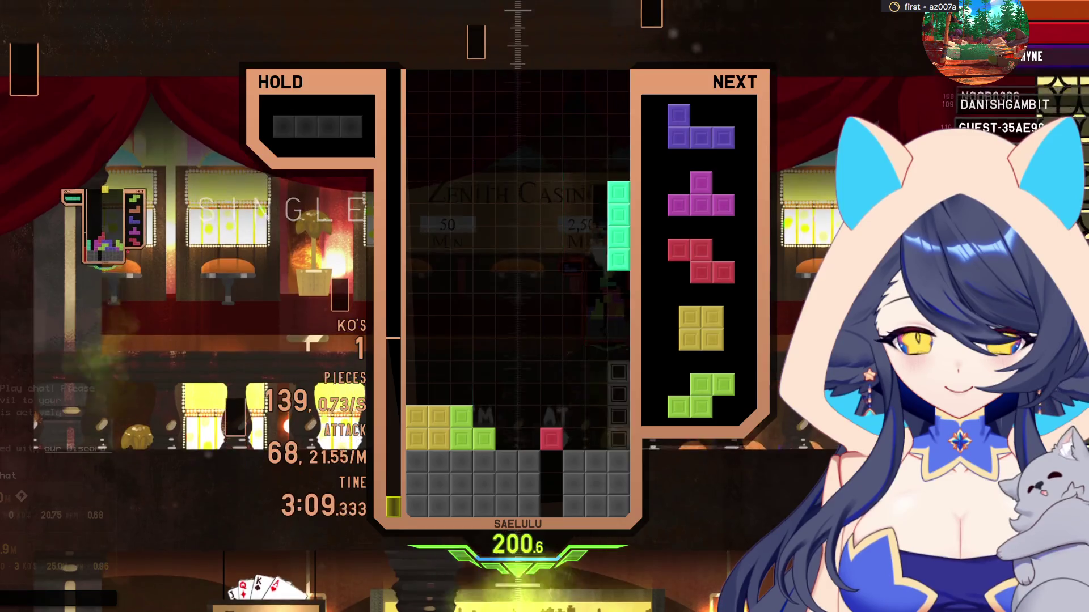
key(space)
Clear singles with the Z and L, then drop the O into the gap for a double
key(space)
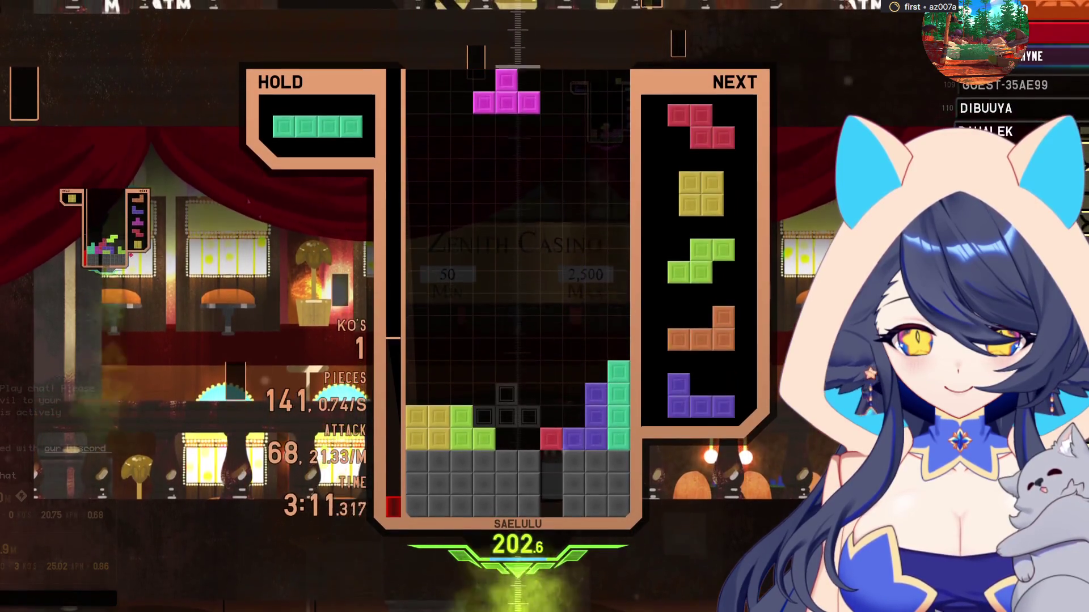
key(Up)
key(space)
key(Up)
key(Right)
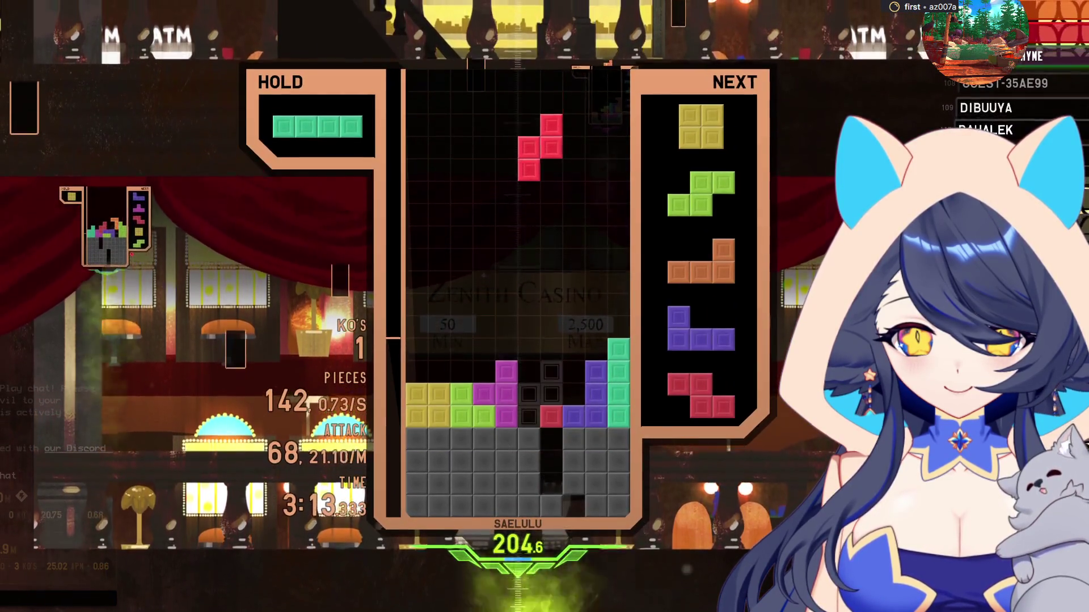
key(space)
key(space)
key(Up)
key(space)
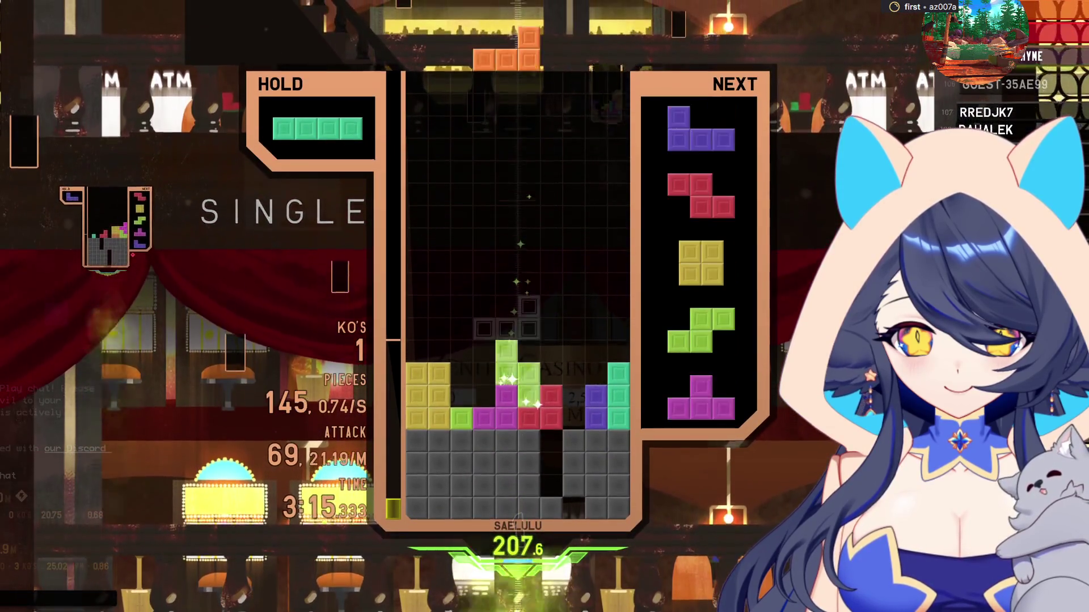
key(space)
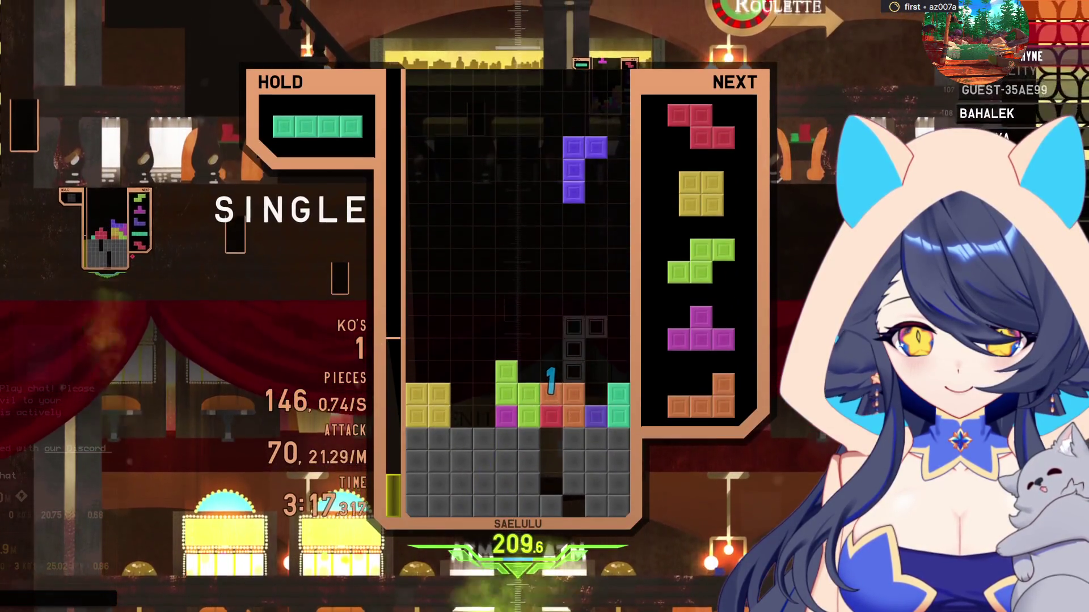
key(space)
key(Left)
key(Left)
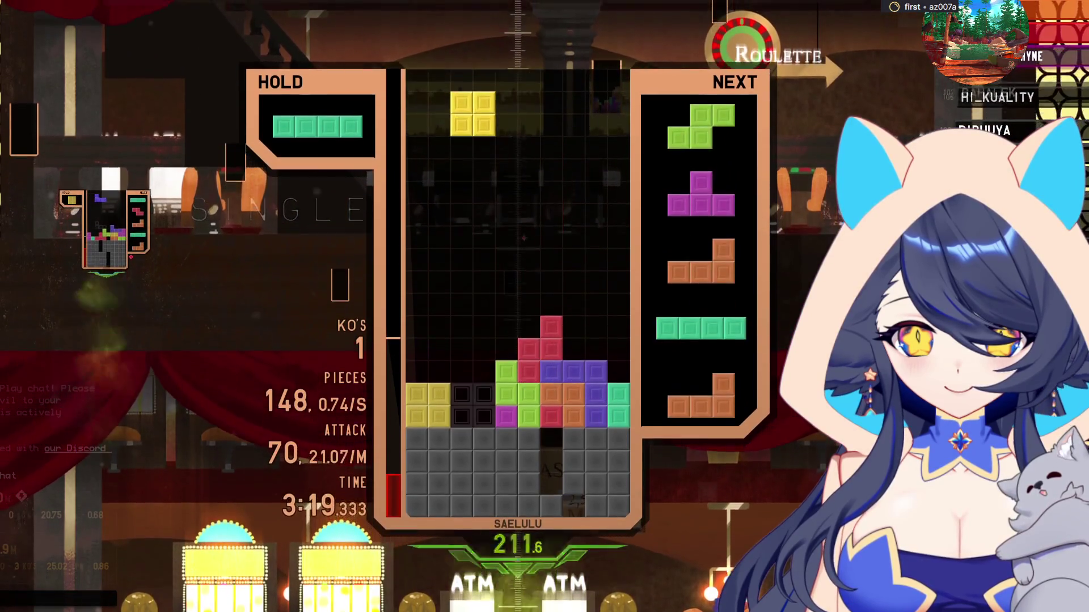
key(space)
Fit the T into the right well, stack the S, L and I, and clear a single with the J
key(space)
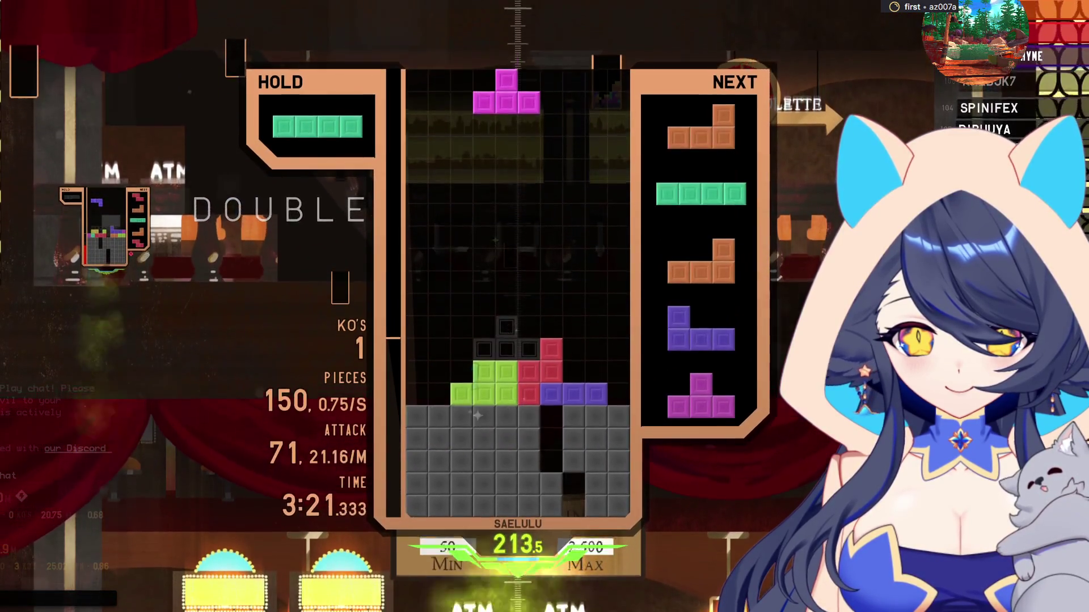
key(Right)
key(a)
key(space)
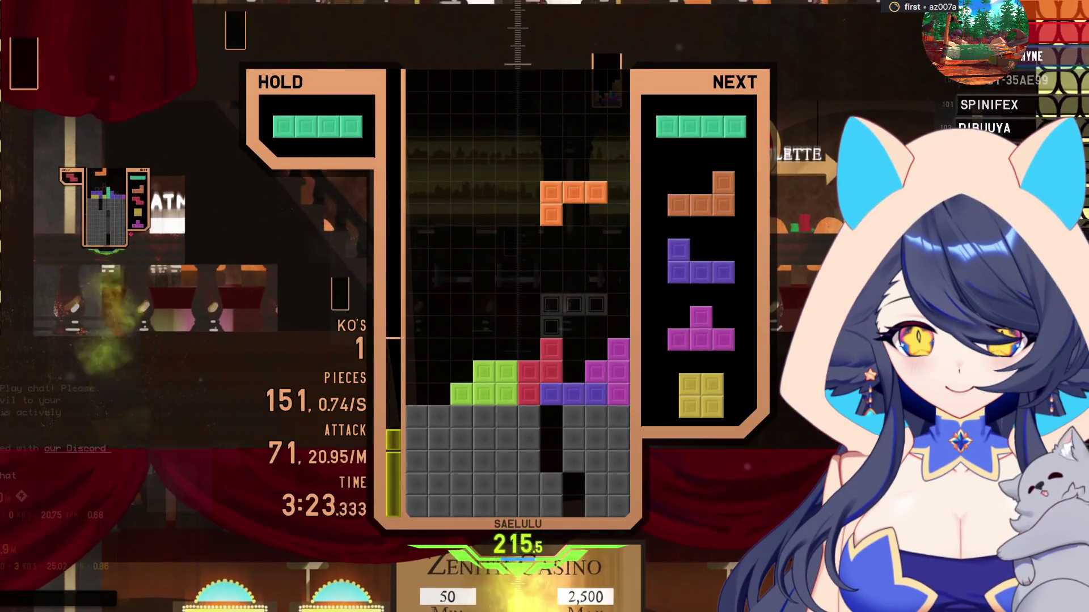
key(Up)
key(space)
key(Up)
key(Left)
key(space)
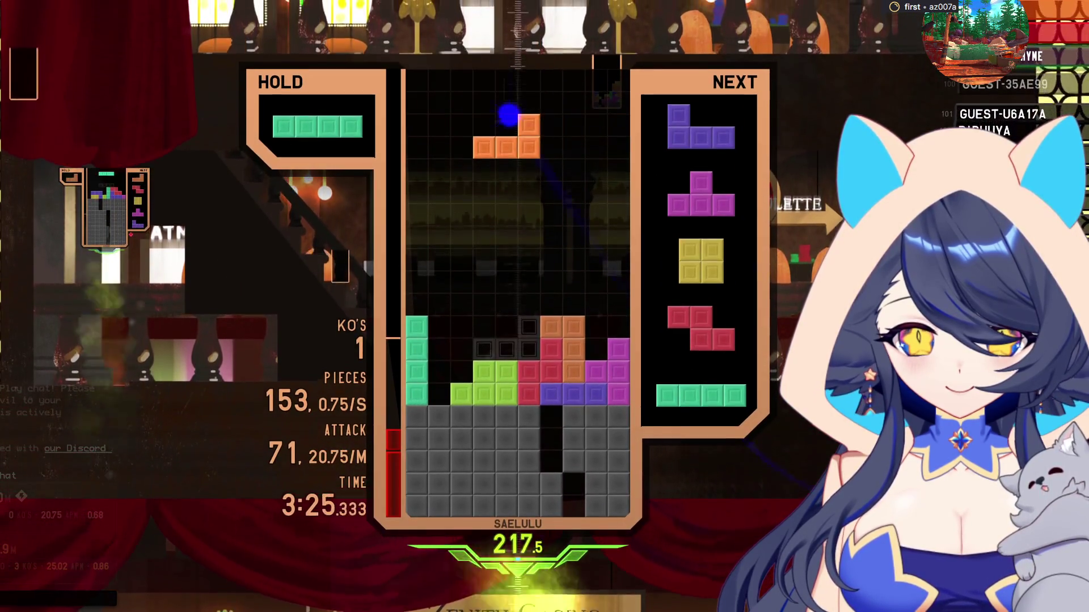
key(space)
key(Up)
key(Left)
key(Left)
key(Left)
Place the T and O, clear lines with the I in column 3 and the Z, and drop the S
key(space)
key(Up)
key(Right)
key(Right)
key(Right)
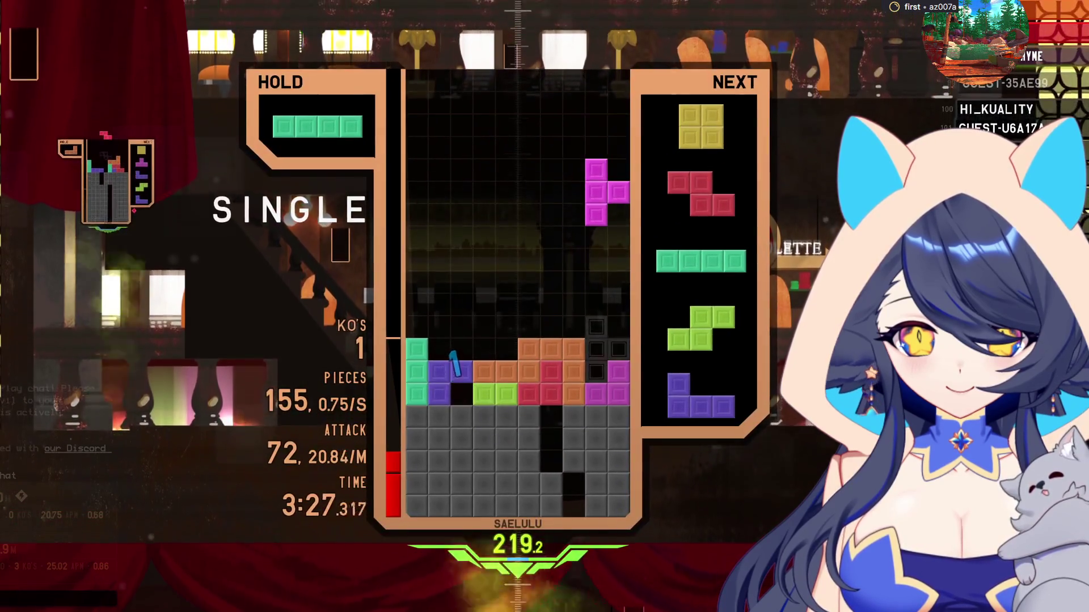
key(space)
key(Left)
key(space)
key(Right)
key(space)
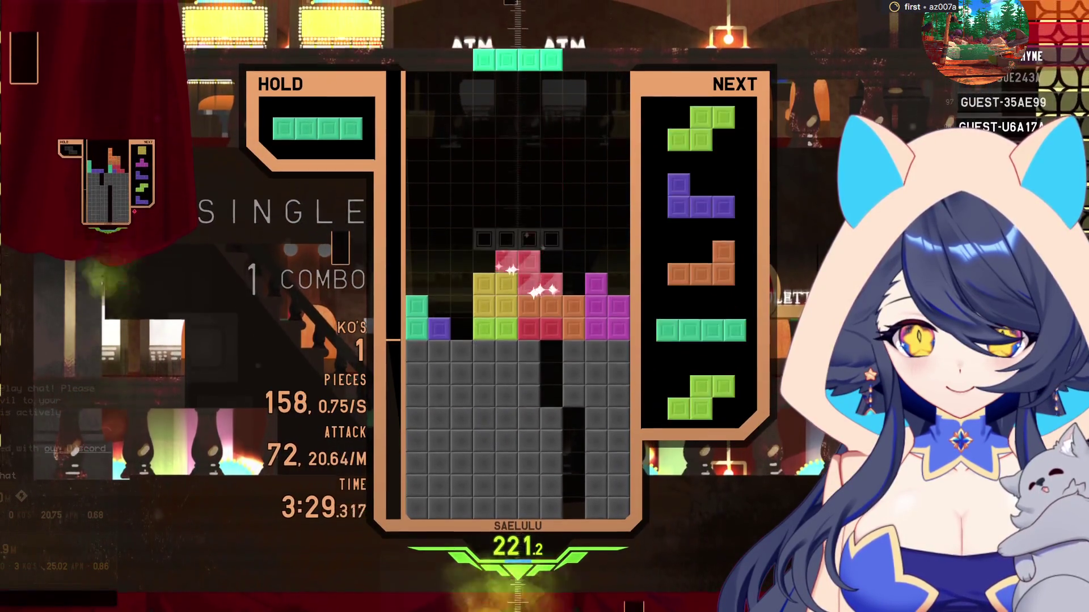
key(Left)
key(space)
key(Up)
key(Left)
key(Left)
key(Left)
key(space)
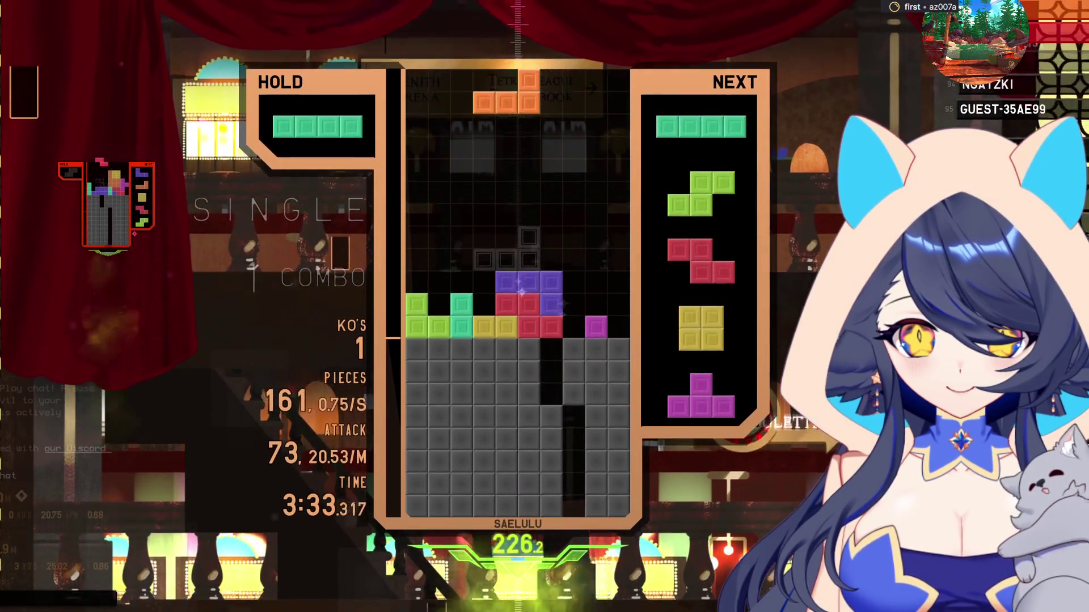
Hold the L and drop an upright I in the right column, reaching 227.9 m
key(c)
key(Up)
key(Right)
key(Right)
key(Right)
key(space)
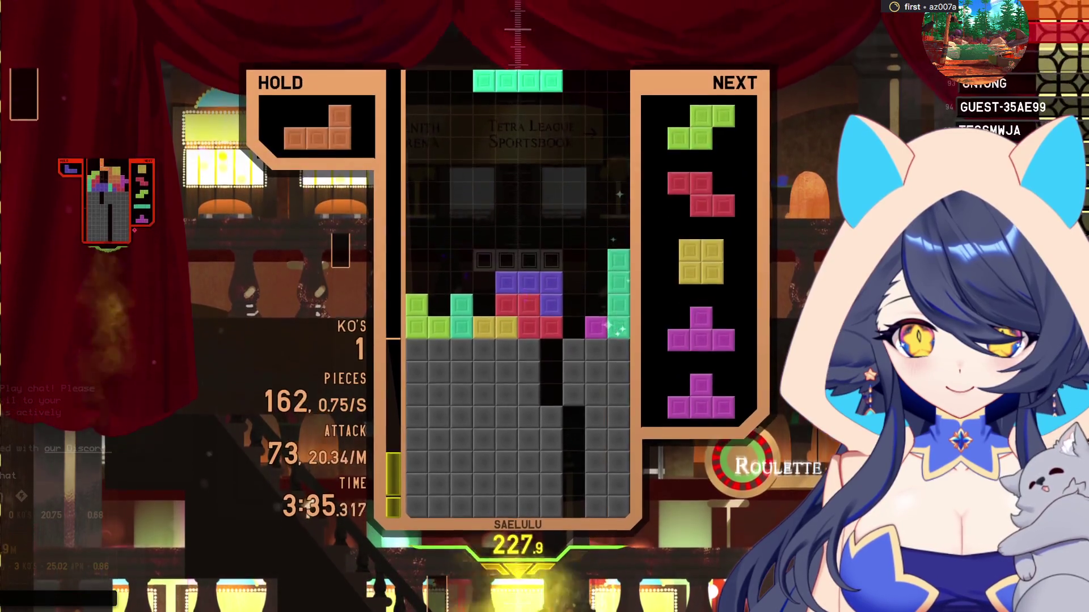